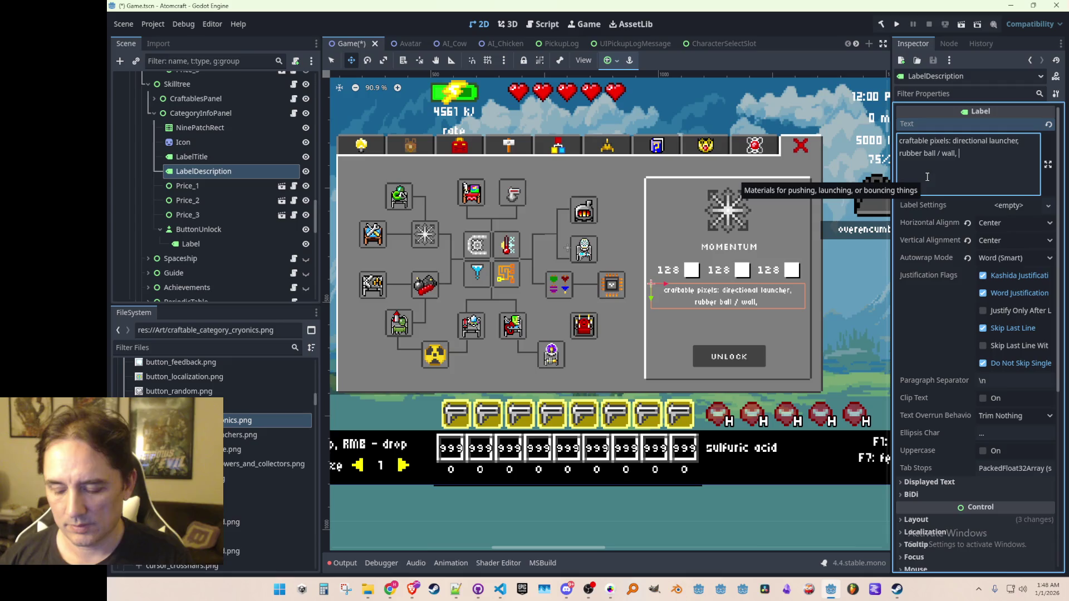
Type 'moving platform' and put directional launcher and rubber ball on their own dashed lines.
type("moving")
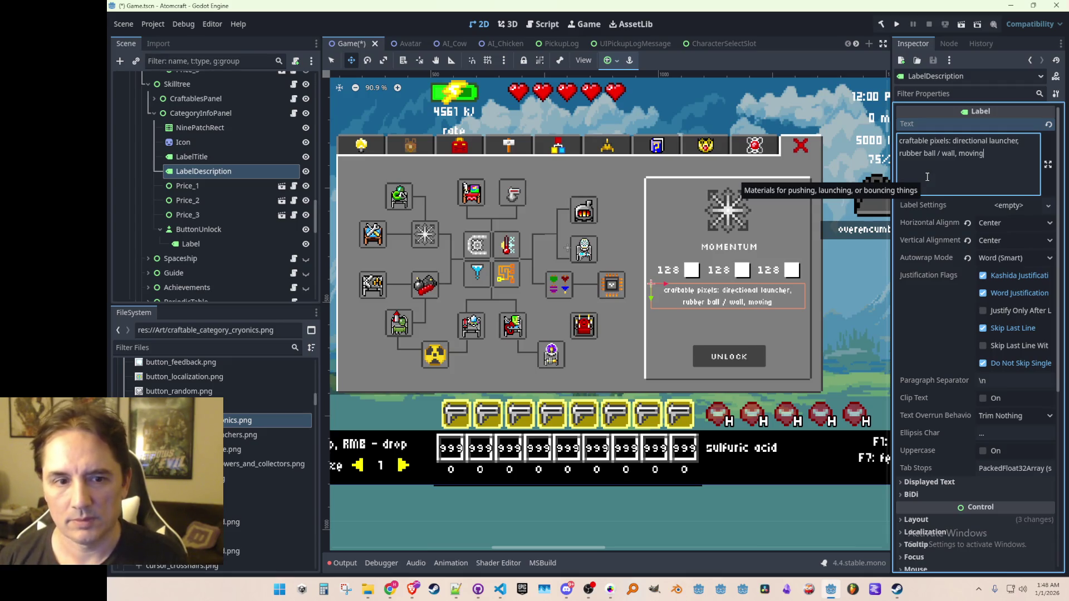
type(" platform")
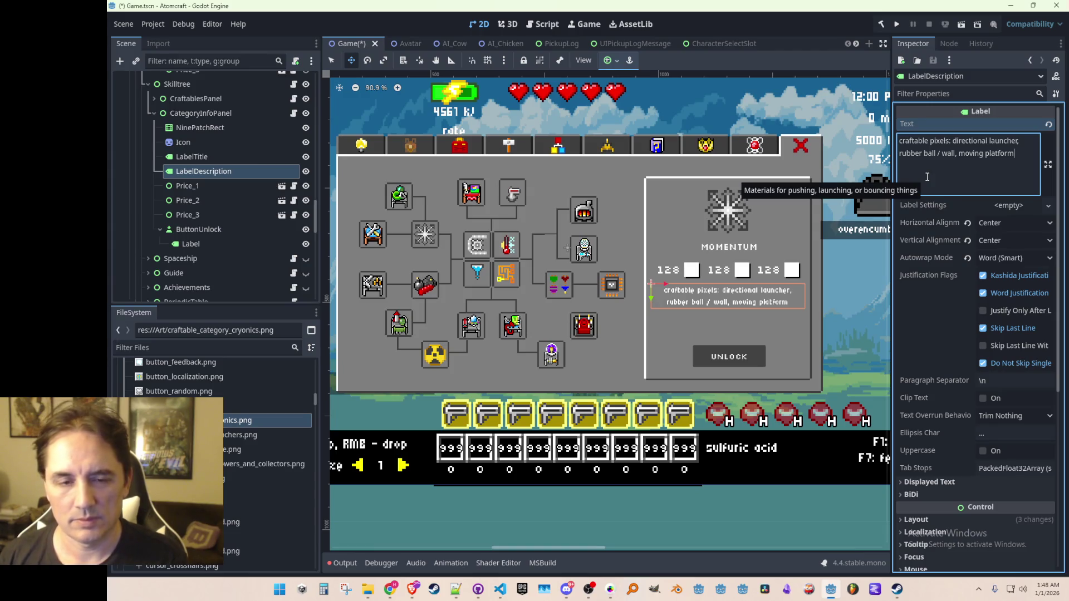
key("BackSpace")
key("Return")
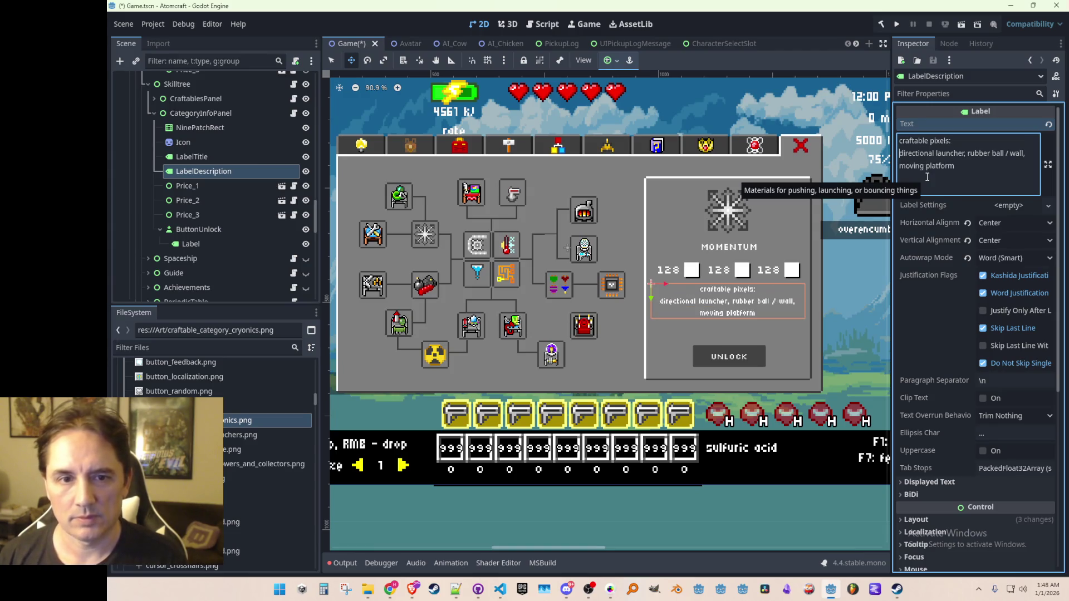
type("-")
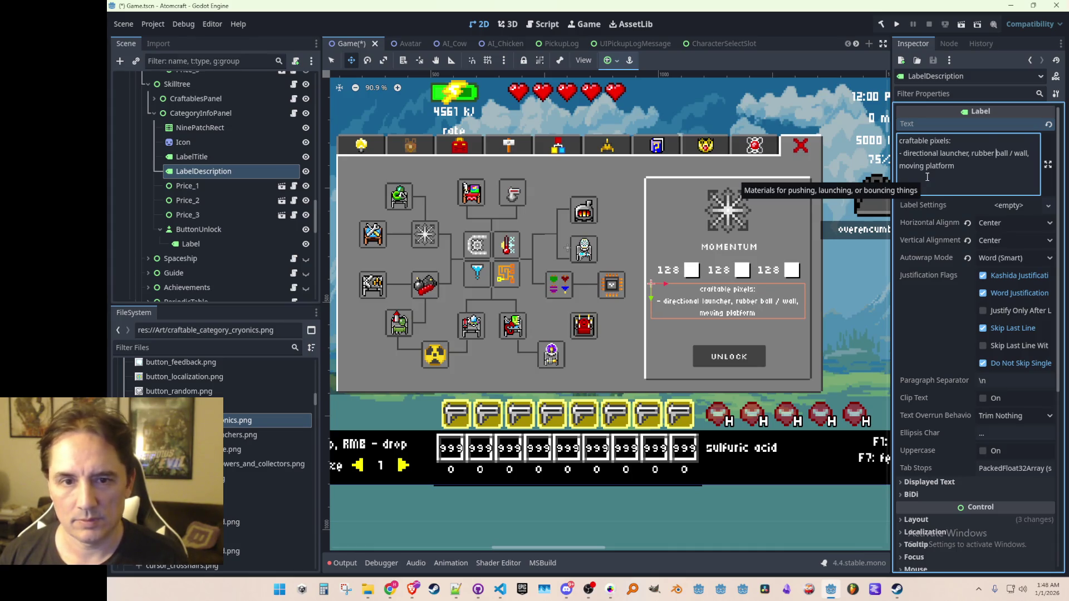
key("BackSpace")
key("BackSpace")
key("Return")
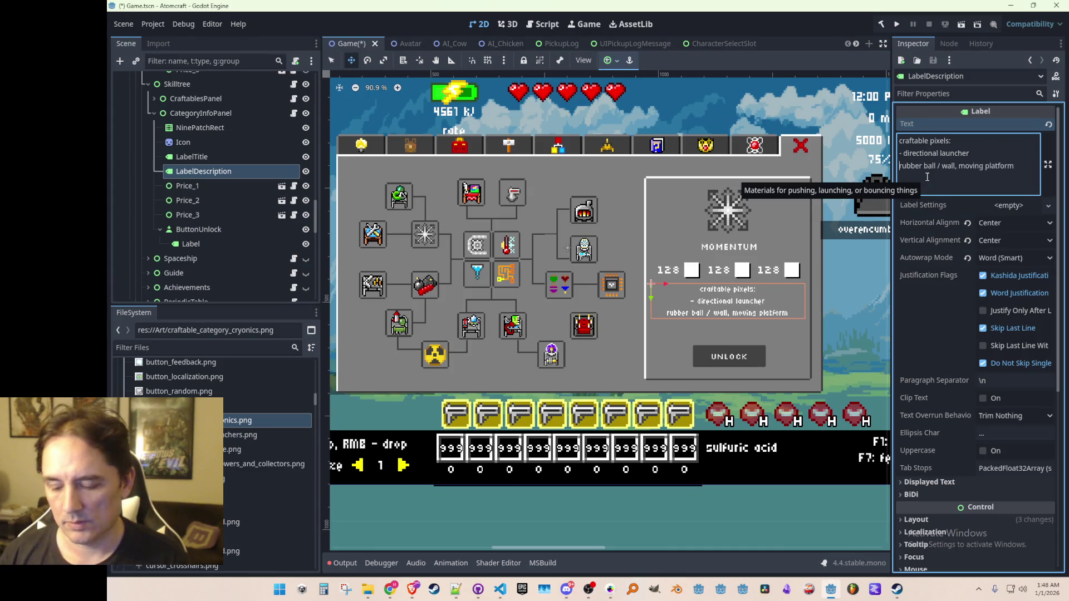
type("-")
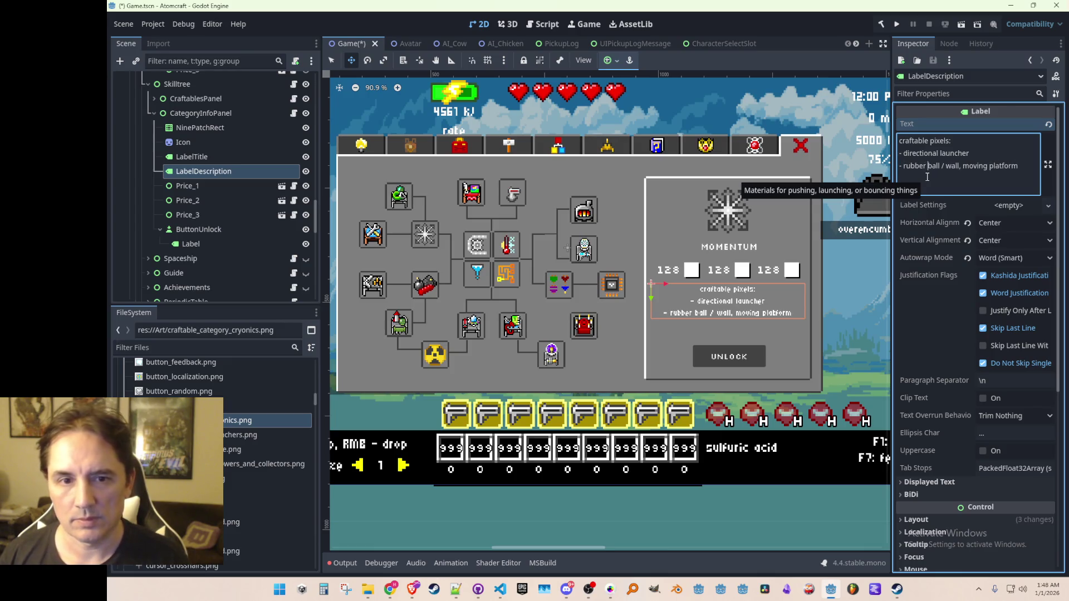
Give 'wall, moving platform' its own dashed line and rename rubber ball to bouncy ball.
key("BackSpace")
key("BackSpace")
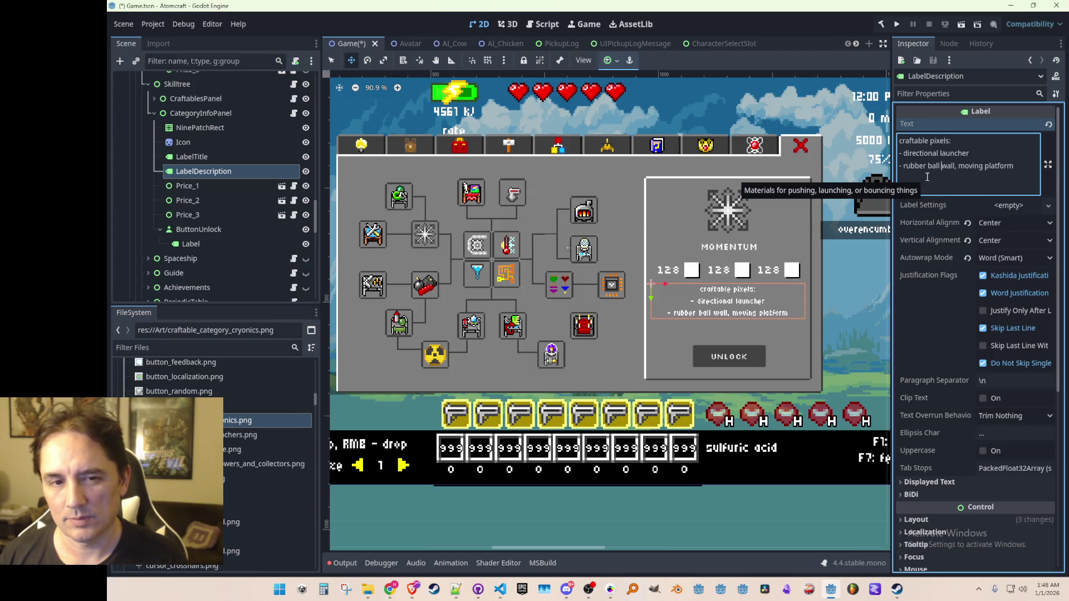
key("BackSpace")
key("Return")
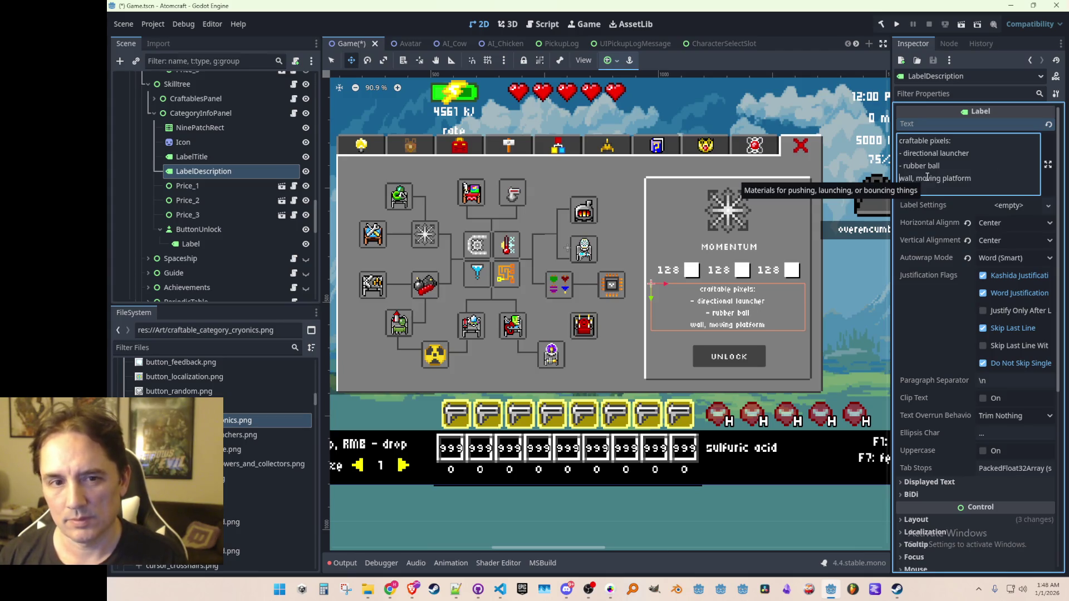
type("-")
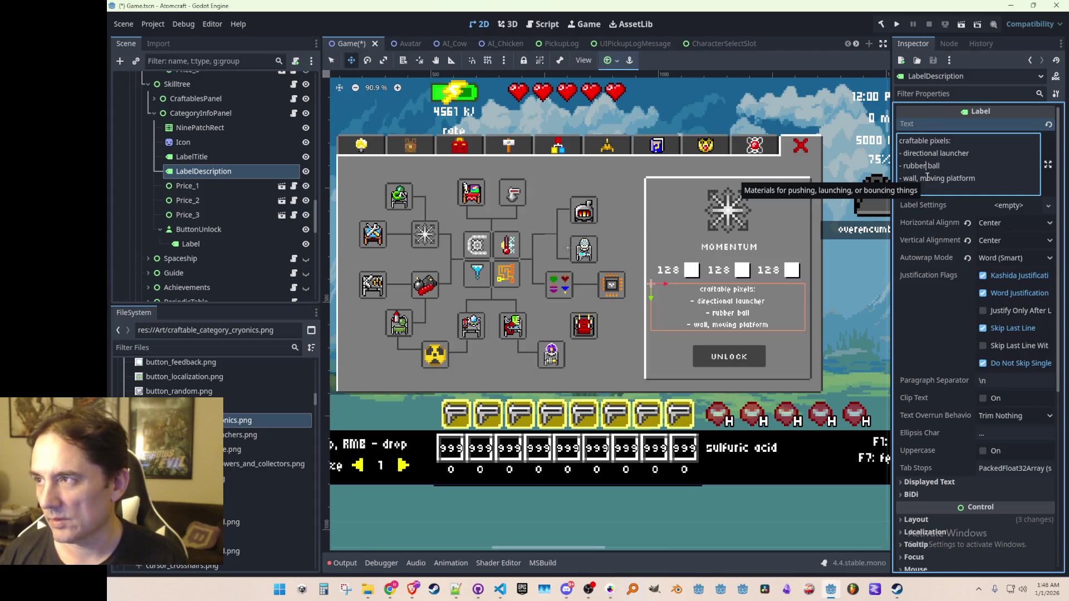
double_click(927, 176)
type("bou")
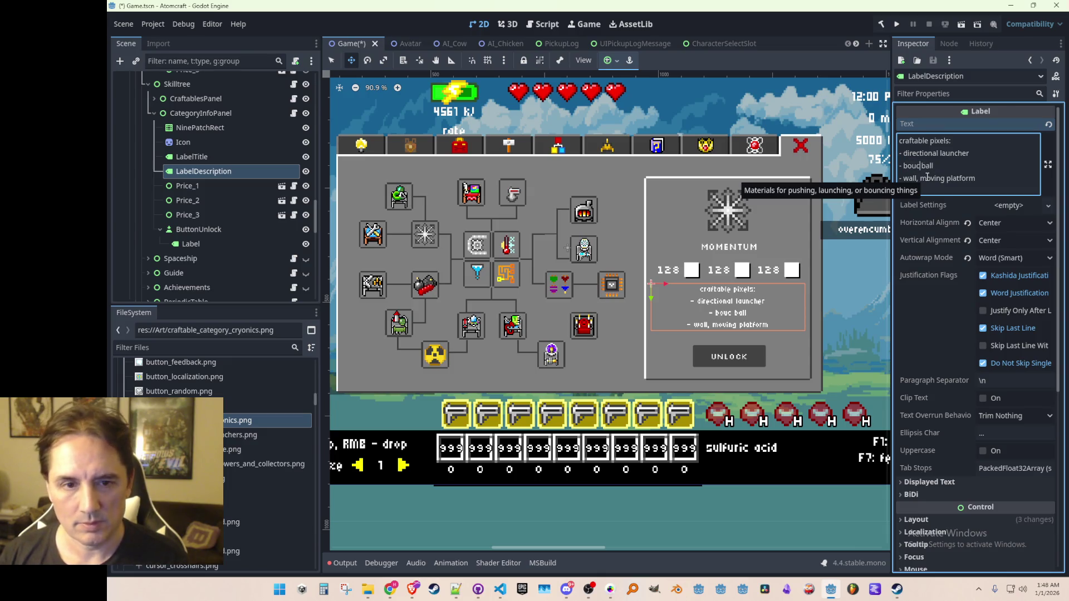
type("ncy")
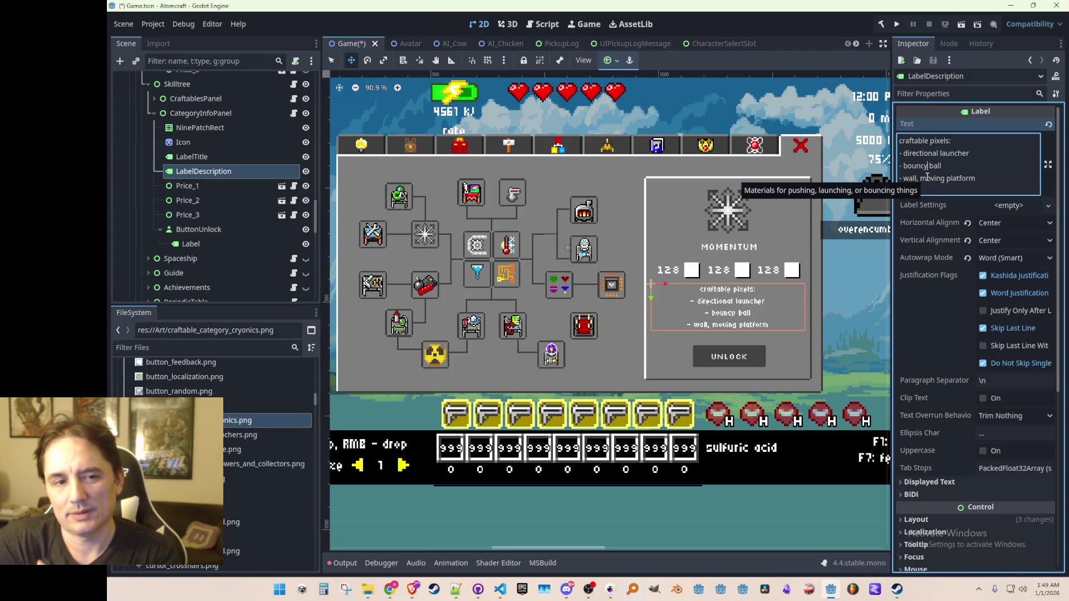
Delete 'wall, ' and move the '- bouncy ball' line to the end, after moving platform.
left_click(923, 177)
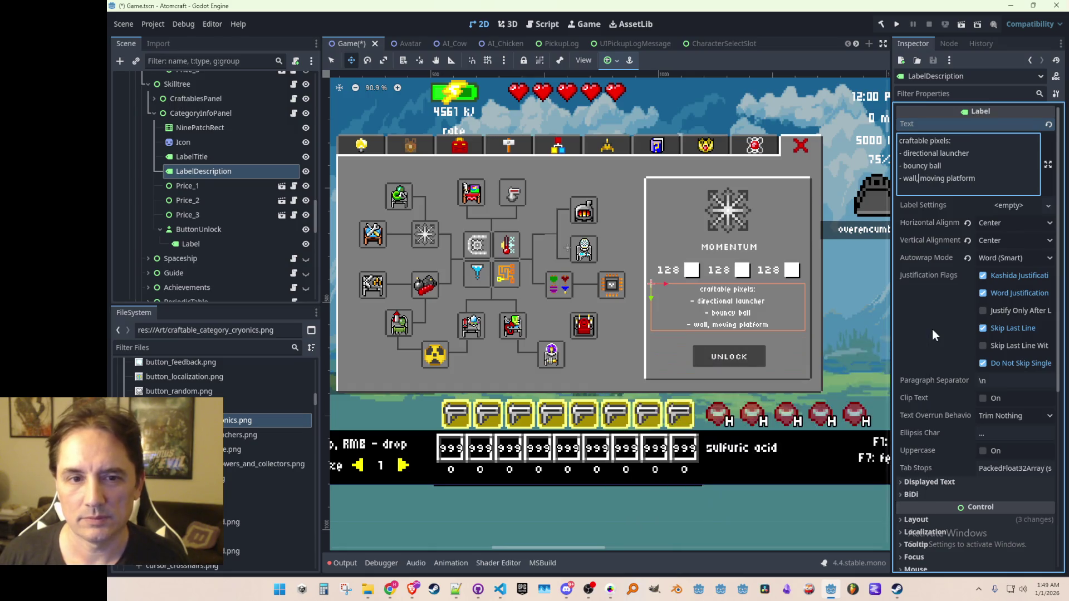
key("BackSpace")
key("BackSpace")
key("BackSpace")
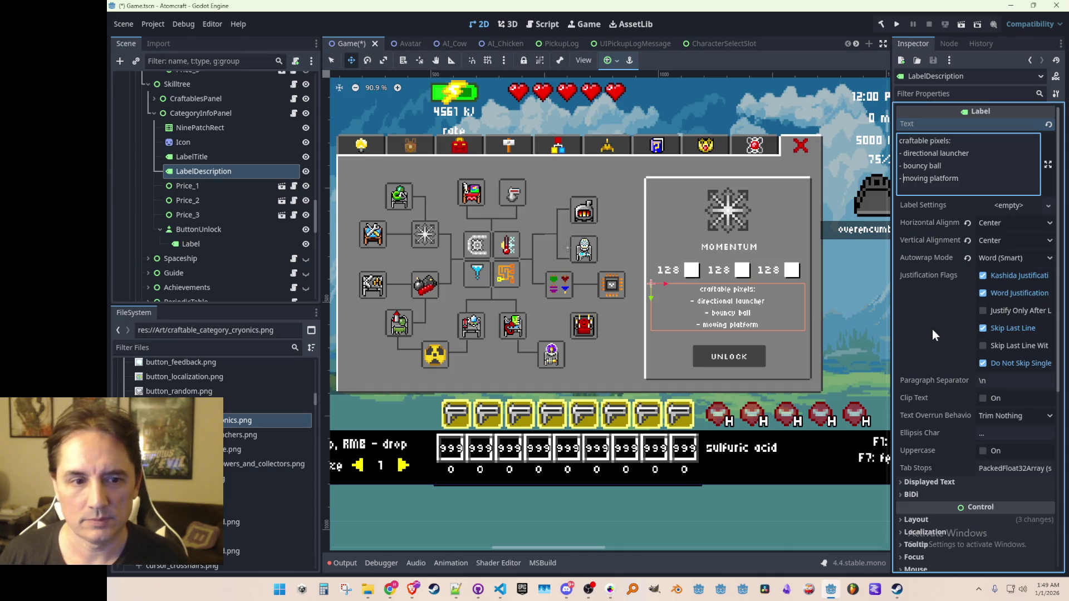
key("shift+End")
key("BackSpace")
key("BackSpace")
key("BackSpace")
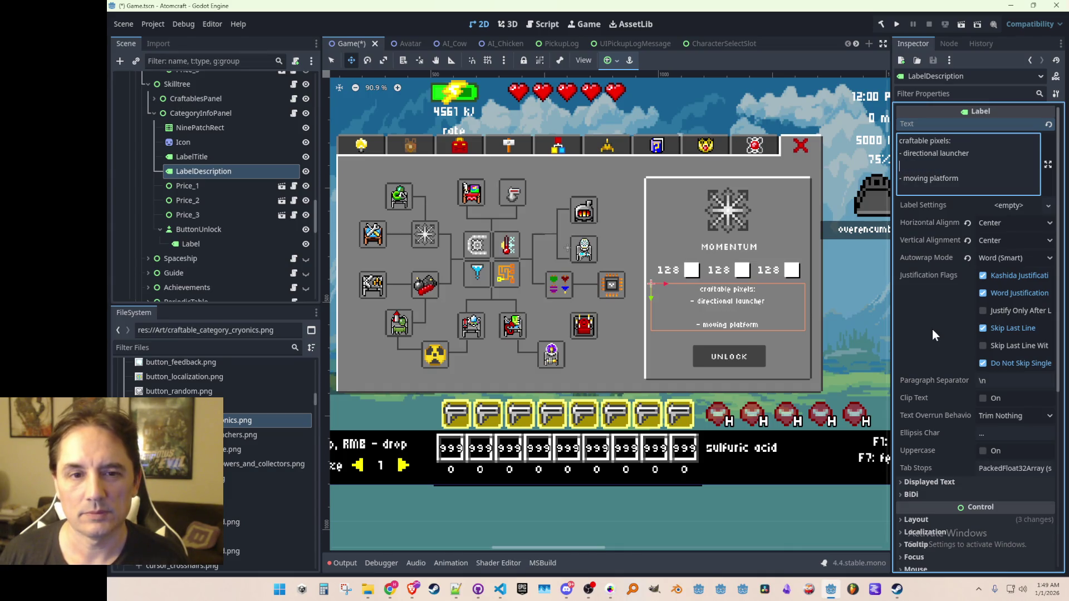
key("ctrl+z")
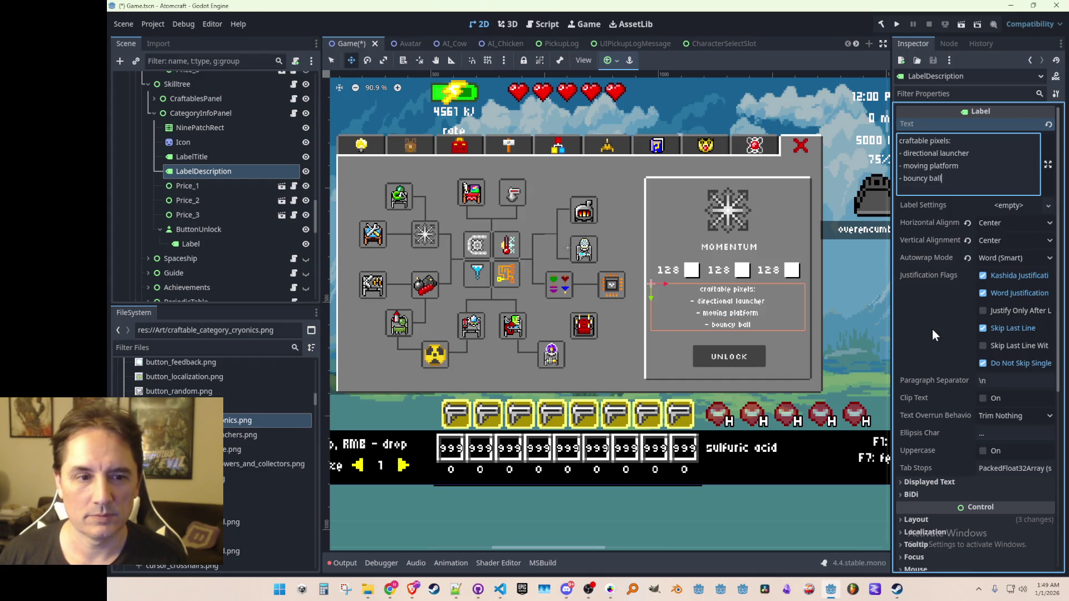
Set the description label's Horizontal Alignment to Left.
left_click(991, 224)
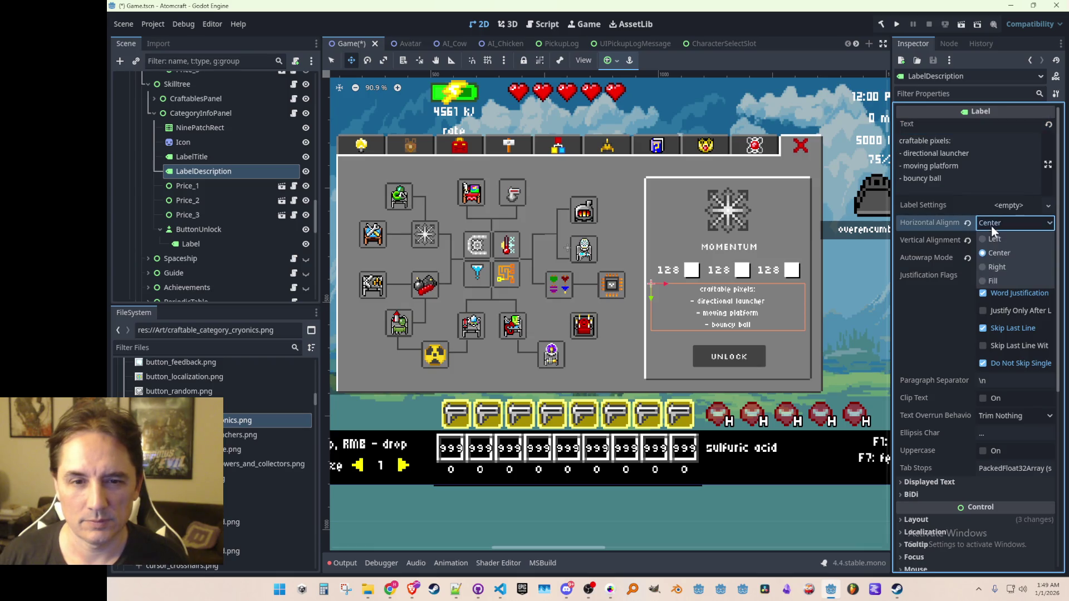
left_click(988, 239)
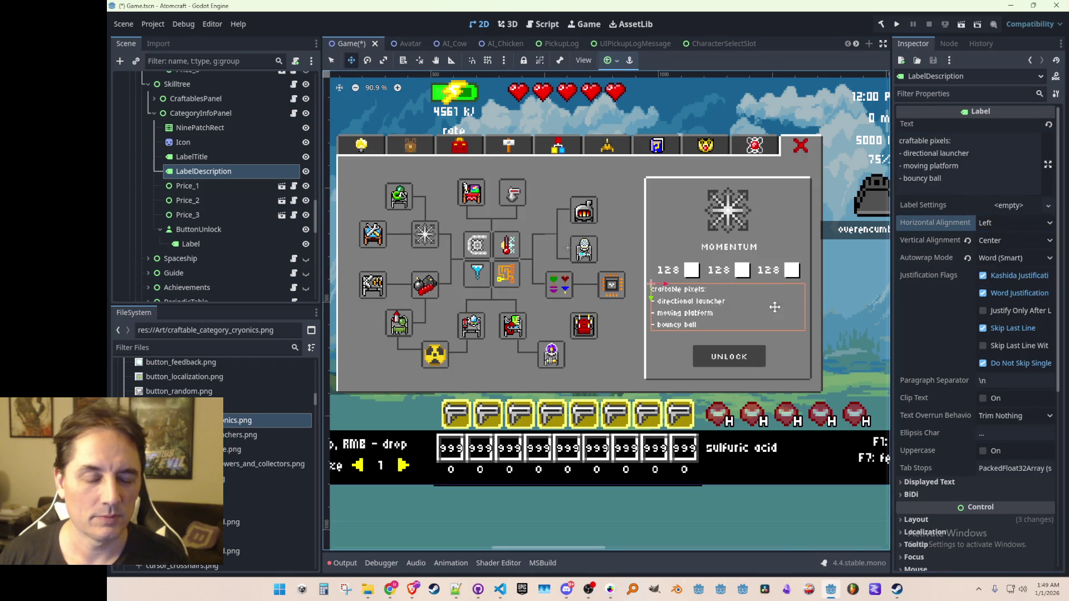
scroll(774, 307, "up", 2)
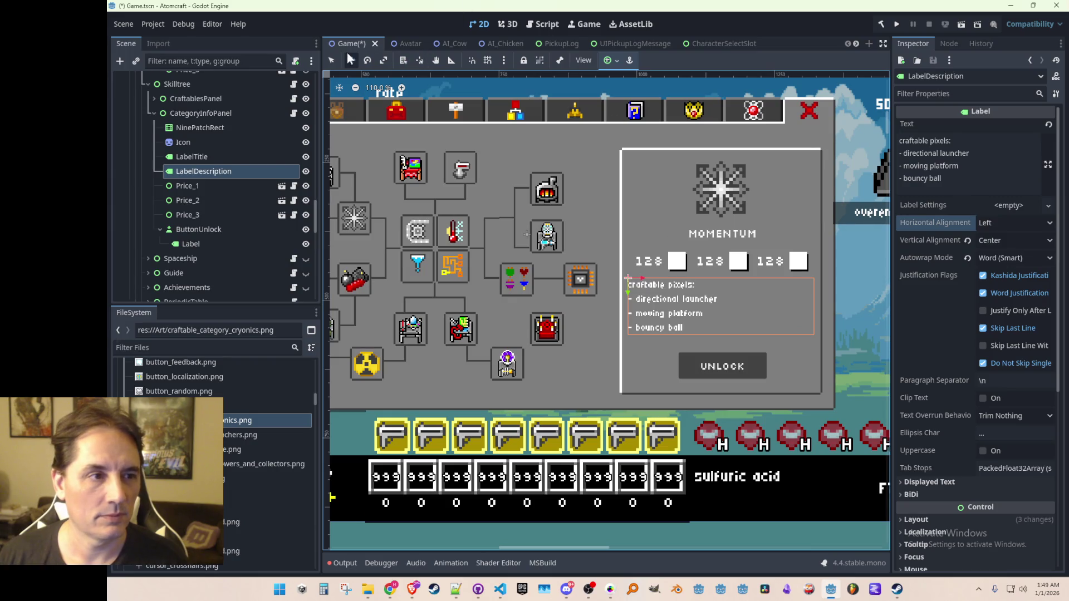
Narrow the description box from its left edge and nudge its right edge slightly inward.
left_click(331, 59)
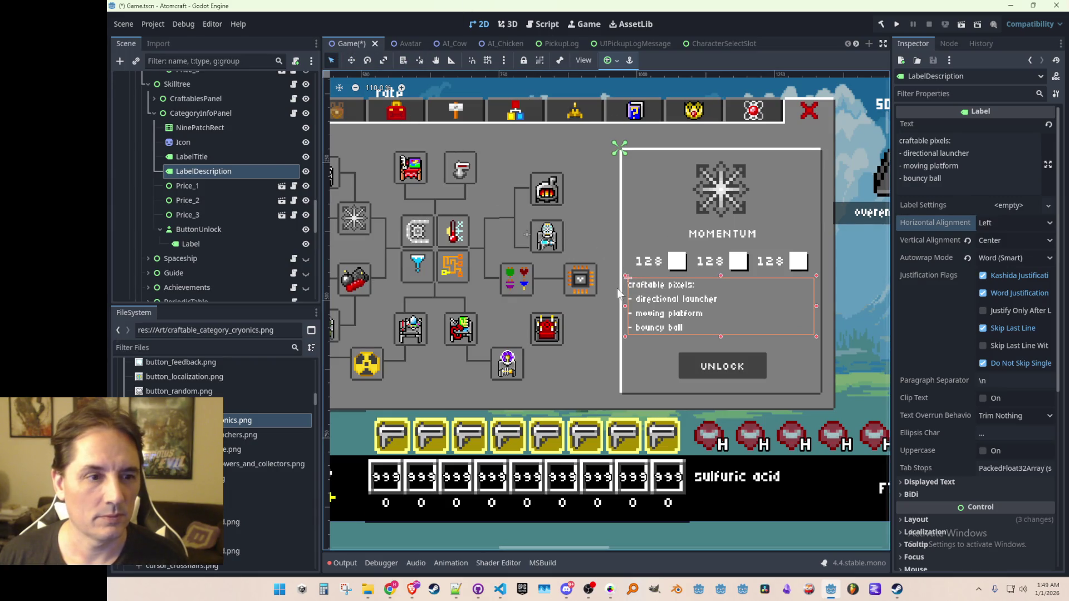
mouse_move(626, 306)
left_mouse_down()
mouse_move(668, 306)
mouse_move(639, 310)
left_mouse_up()
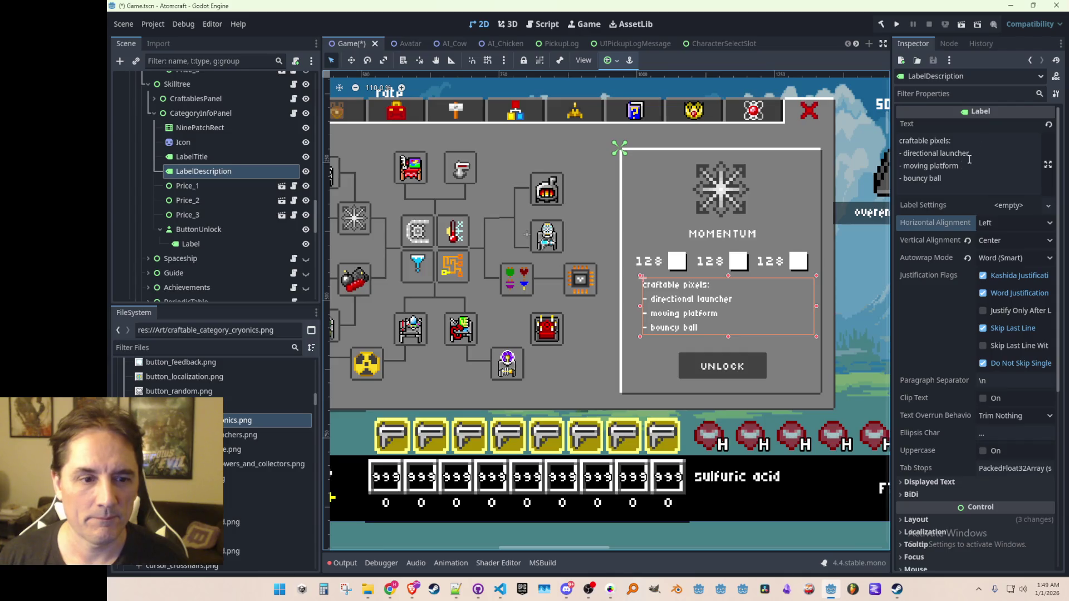
scroll(727, 329, "down", 1)
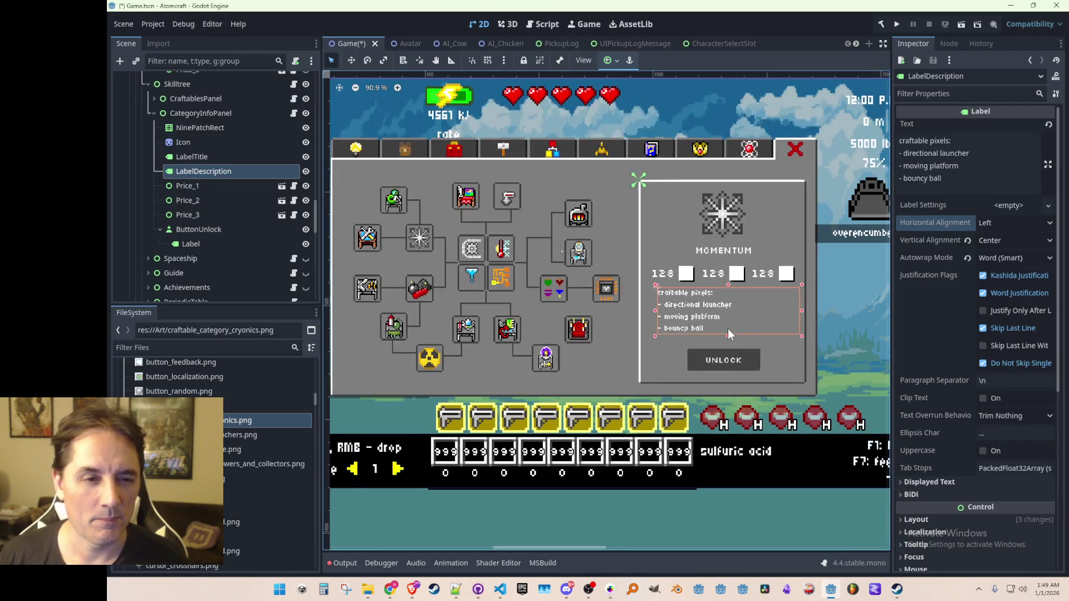
left_click_drag(797, 308, 796, 310)
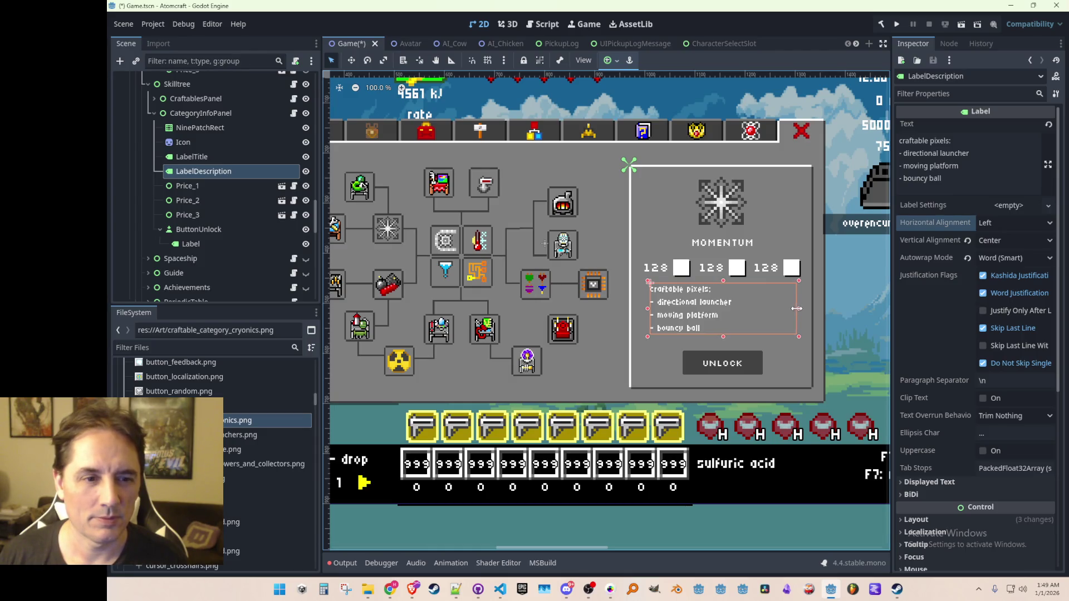
Save the scene as Game.tscn.
key("ctrl+s")
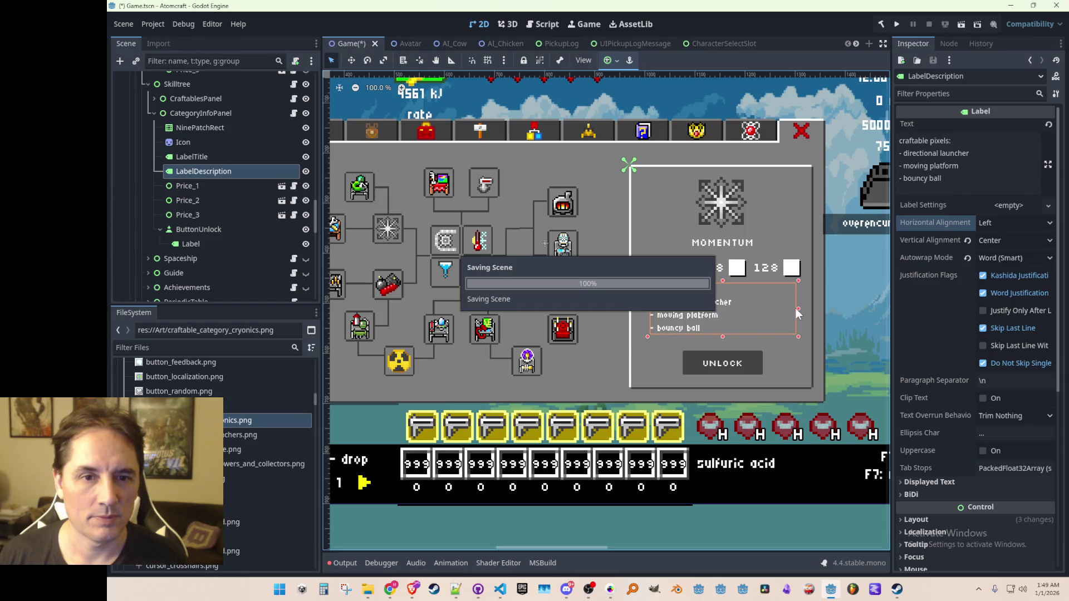
scroll(796, 308, "down", 1)
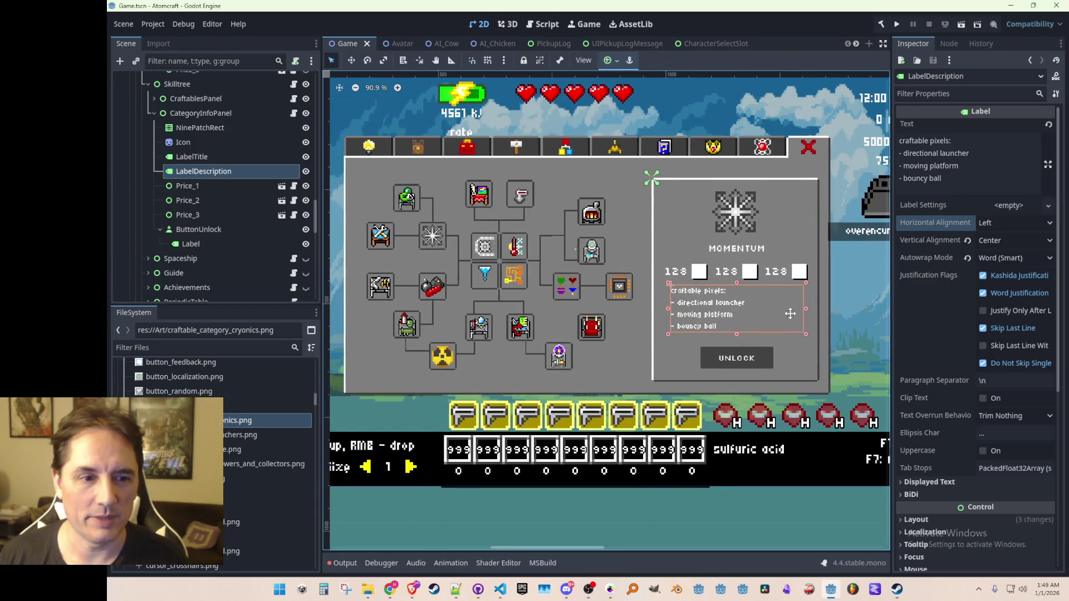
scroll(790, 314, "down", 1)
scroll(790, 314, "up", 1)
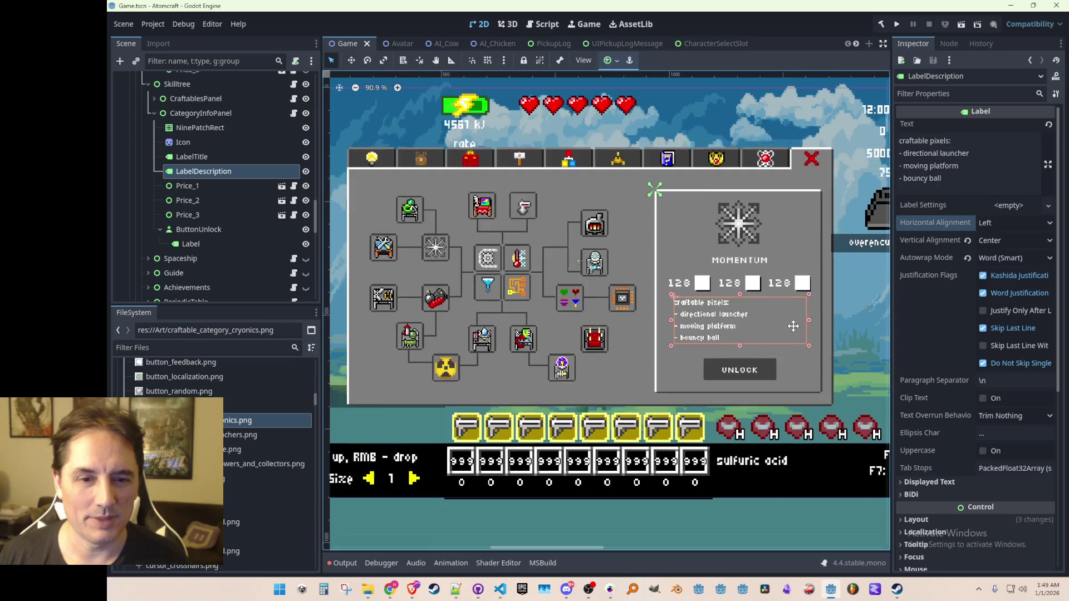
key("ctrl+s")
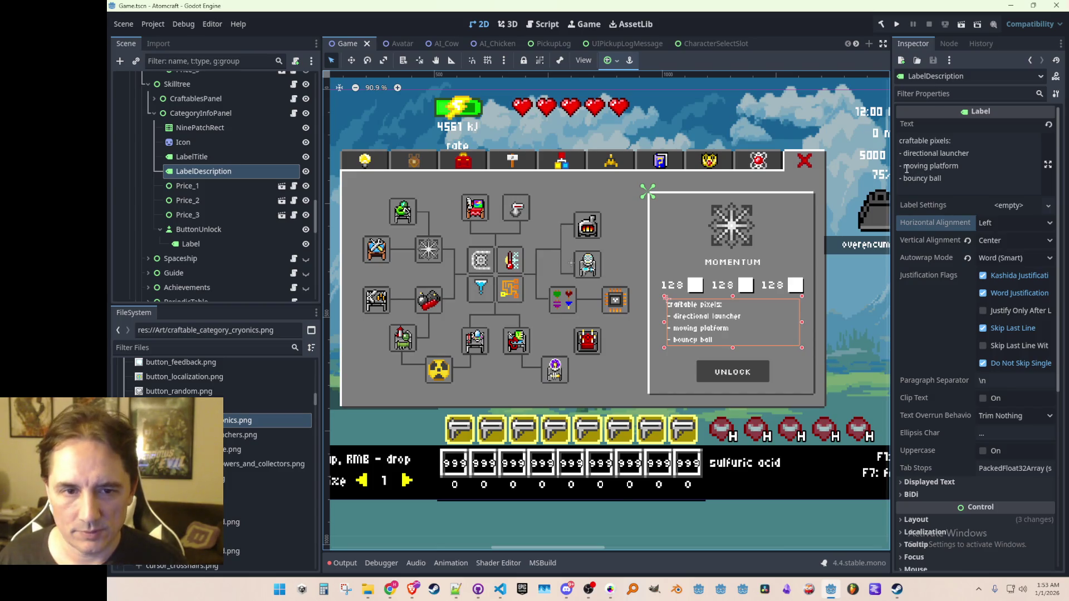
Clear the third bullet's text, leaving an empty '- ' line between directional launcher and bouncy ball.
left_click(903, 166)
key("shift+End")
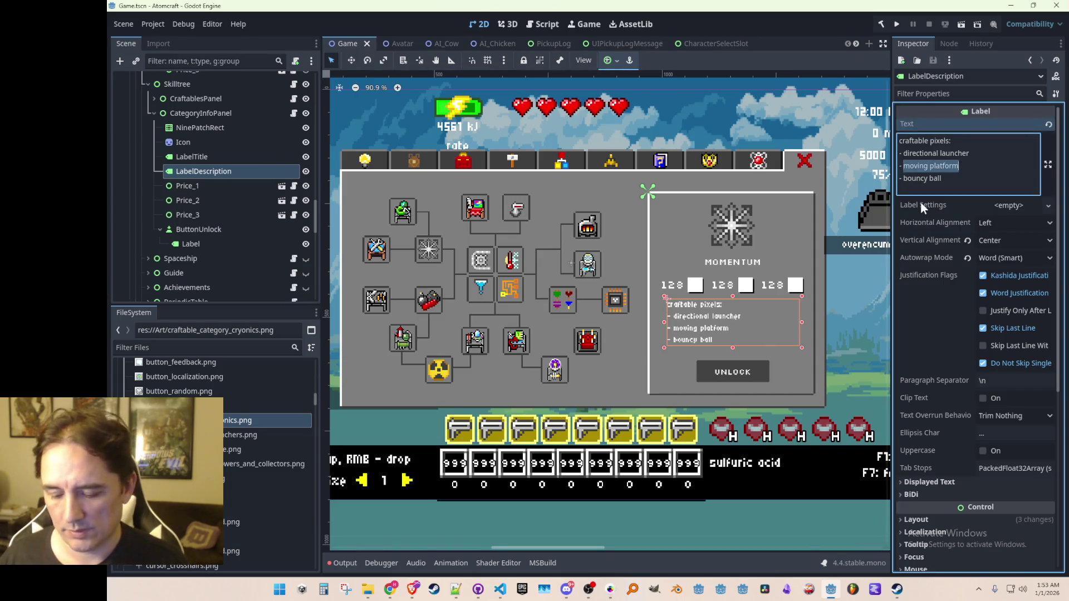
type("slid")
key("BackSpace")
key("BackSpace")
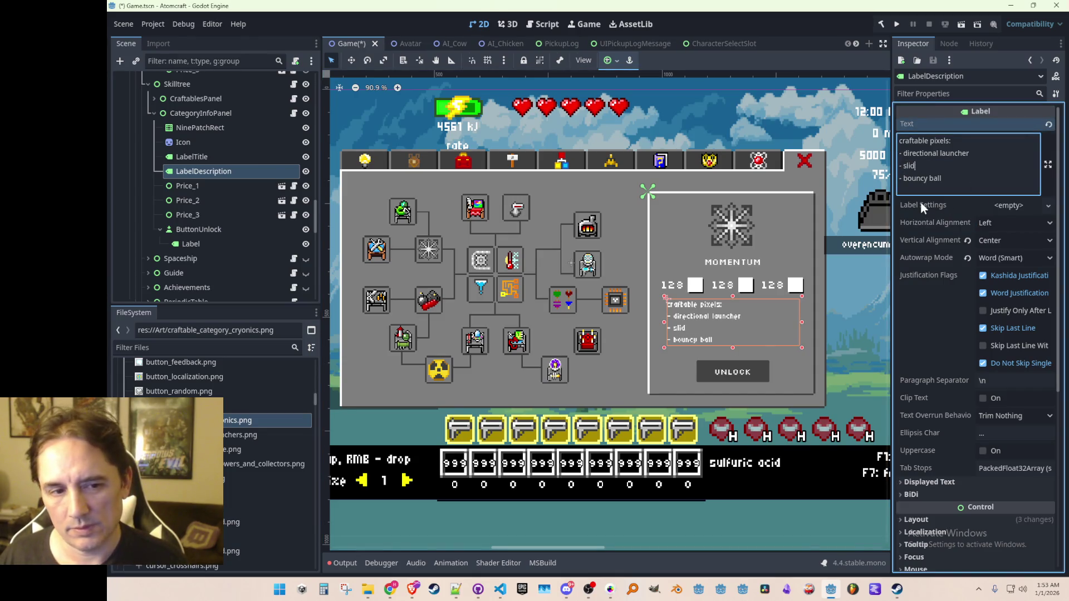
key("BackSpace")
key("BackSpace")
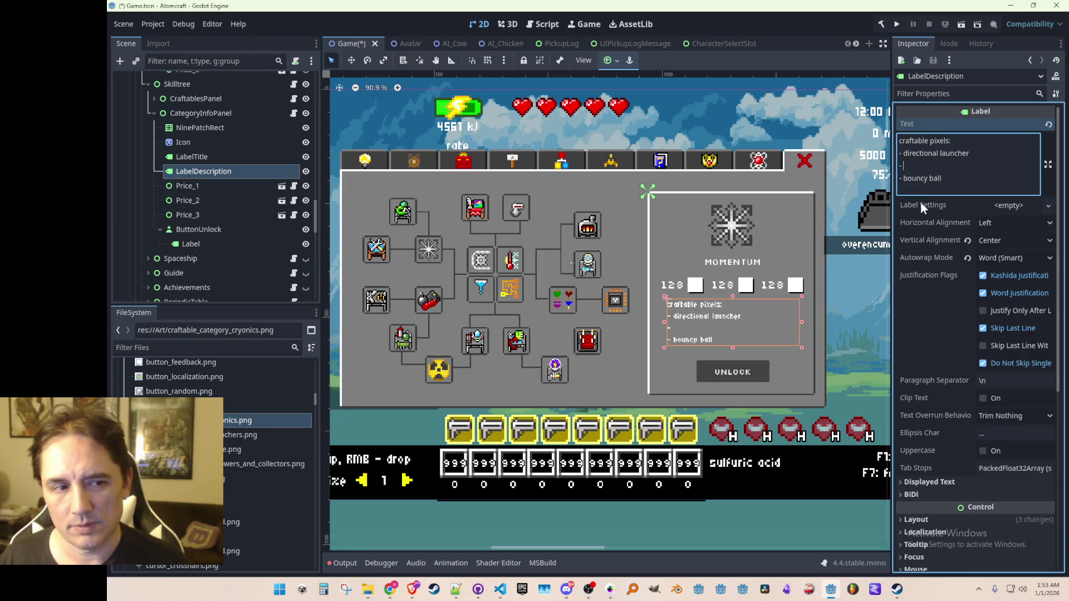
type("moving")
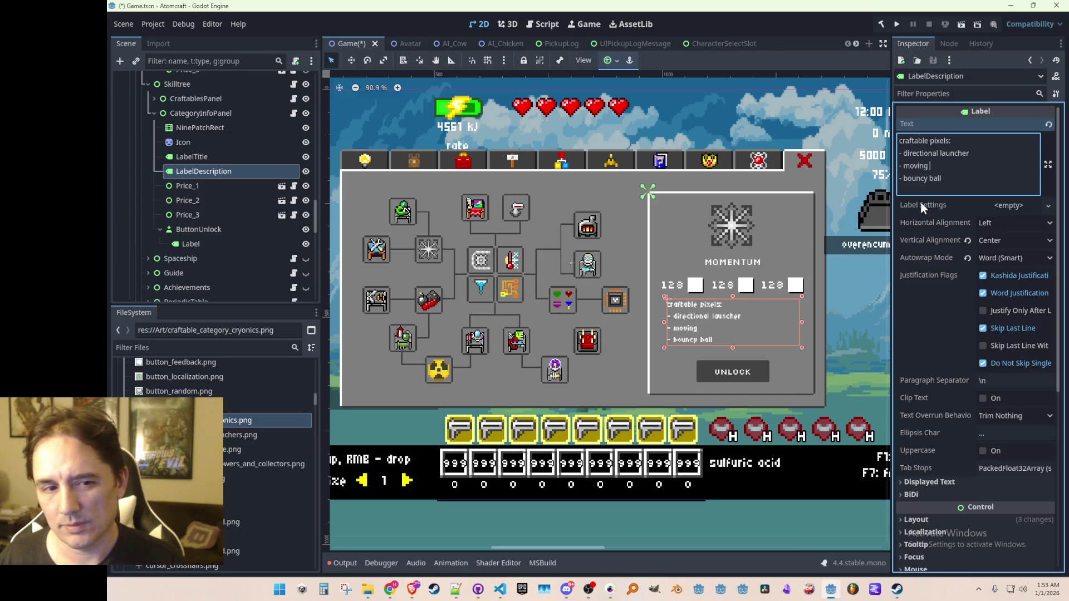
type("pixel")
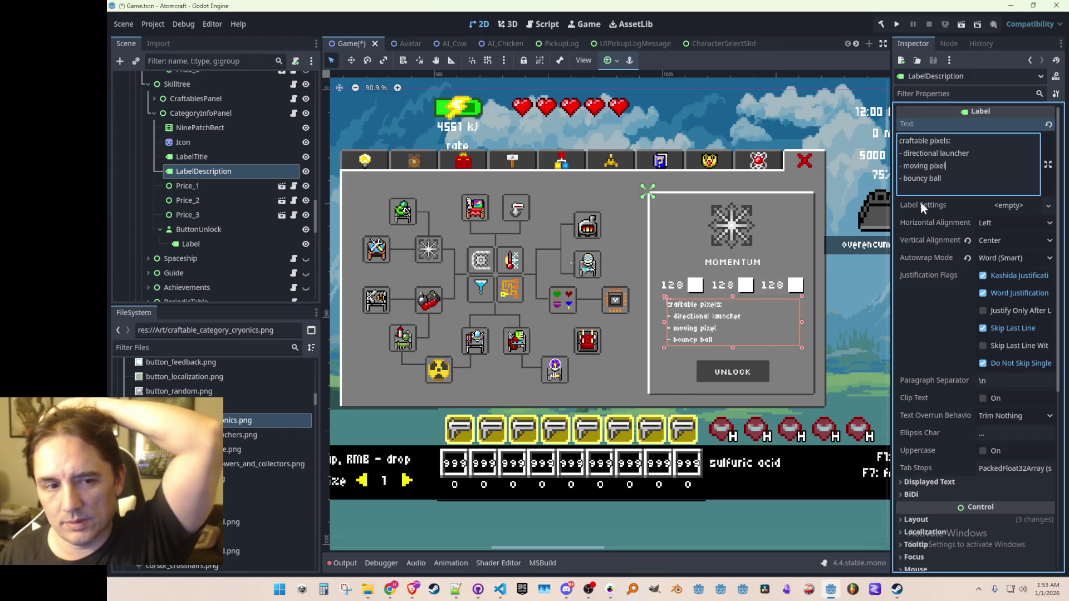
key("BackSpace")
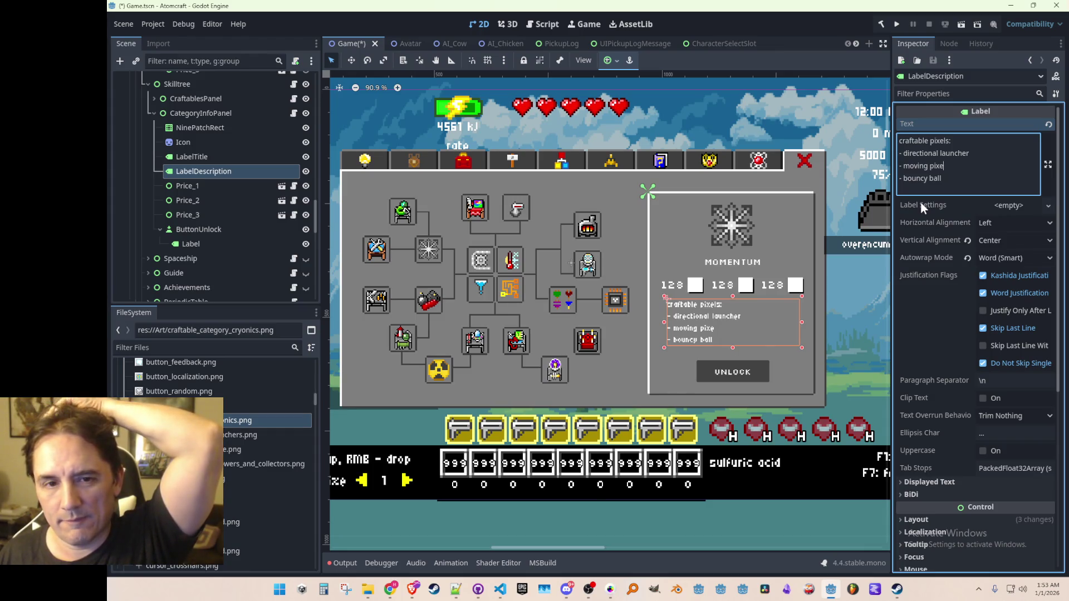
key("BackSpace")
key("BackSpace")
key("BackSpace")
key("BackSpace")
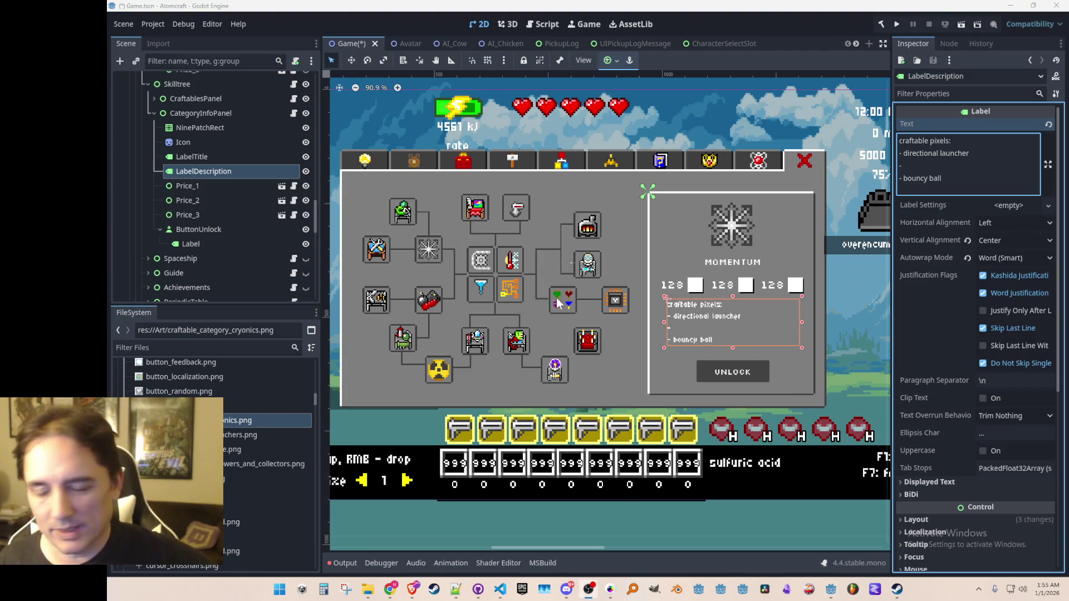
Type 'sliding pixel' on the empty third bullet line.
scroll(565, 301, "down", 2)
scroll(567, 299, "up", 2)
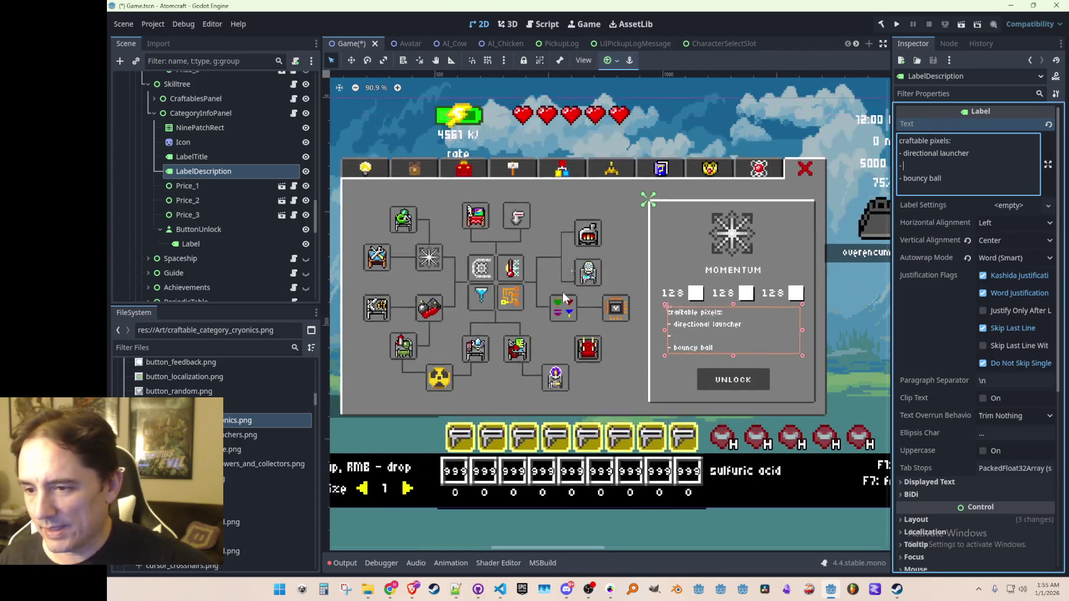
scroll(562, 283, "up", 1)
scroll(603, 318, "down", 2)
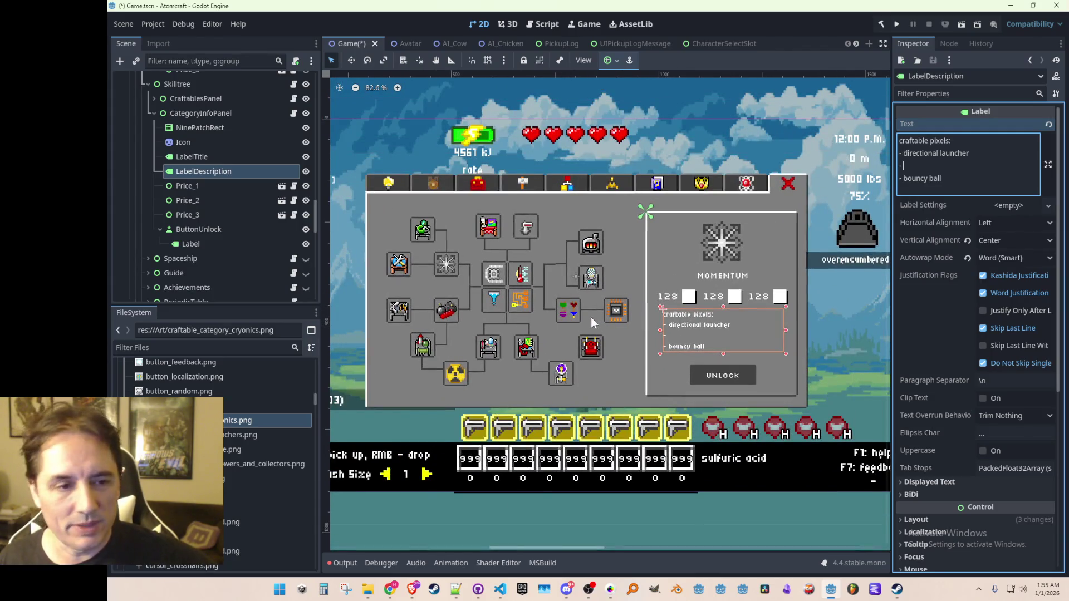
scroll(589, 315, "down", 1)
scroll(585, 312, "up", 1)
left_click_drag(585, 312, 589, 317)
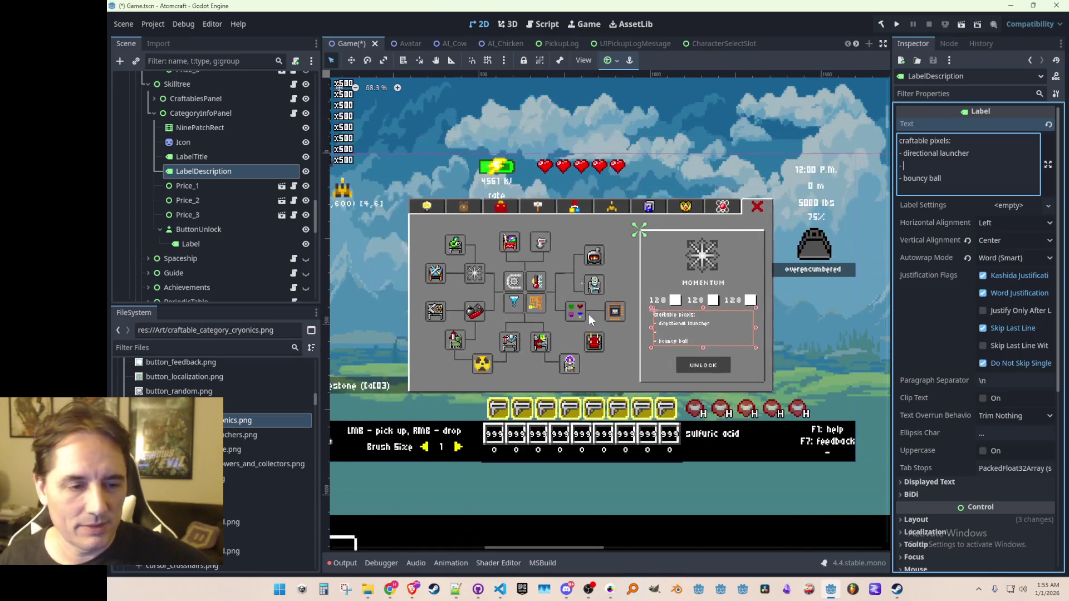
scroll(589, 315, "down", 1)
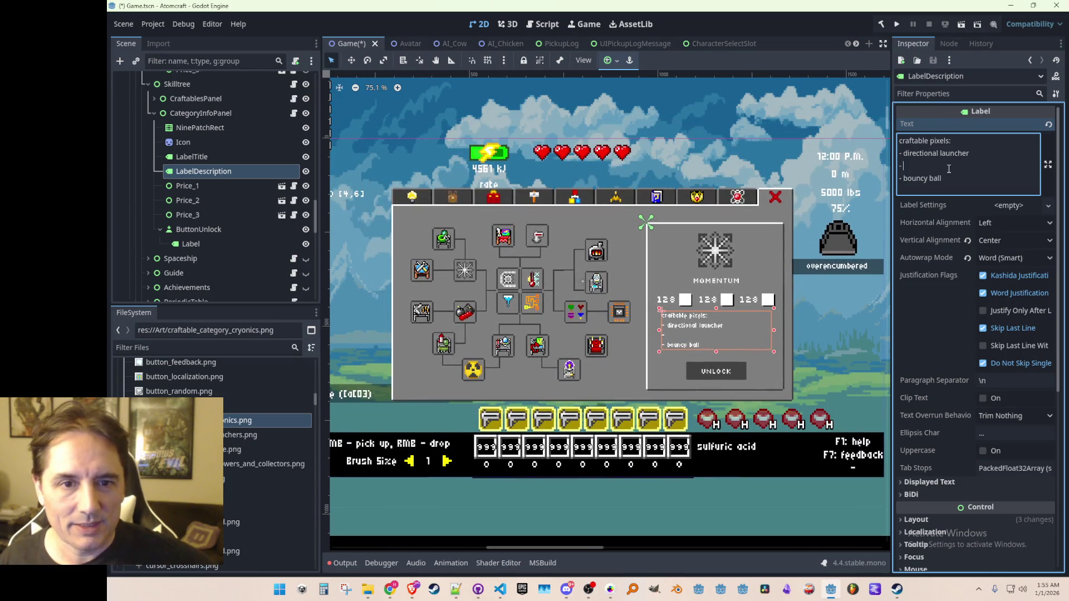
left_click(948, 179)
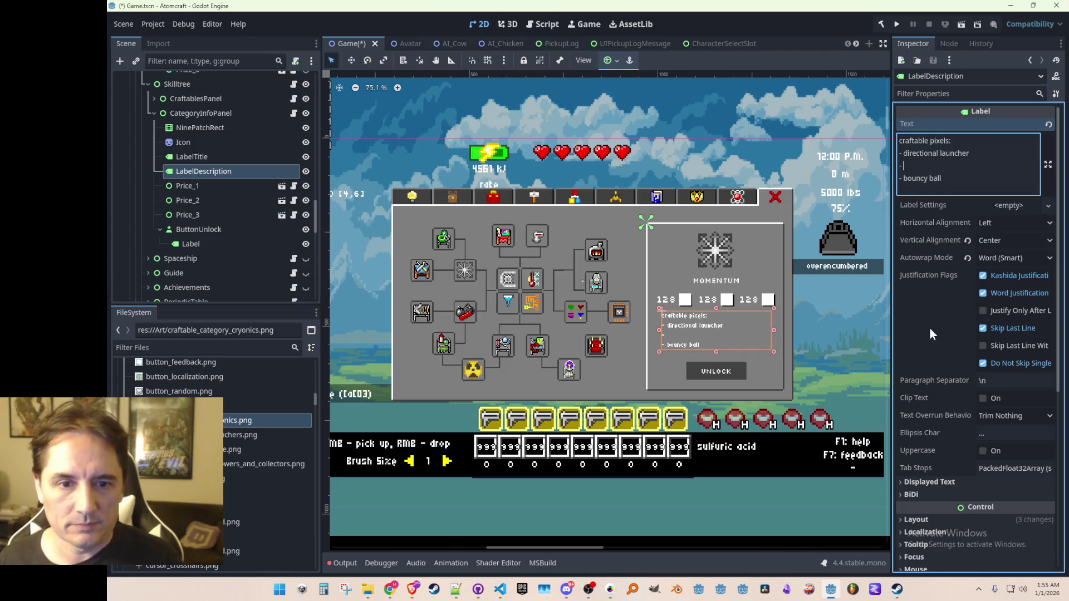
mouse_move(930, 327)
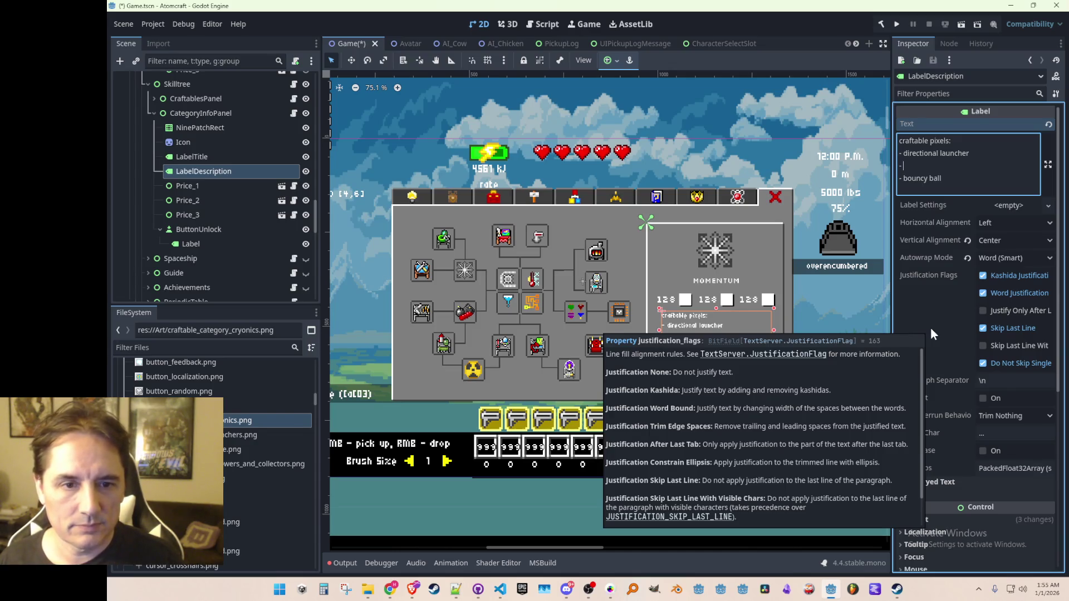
type("sliding pixel")
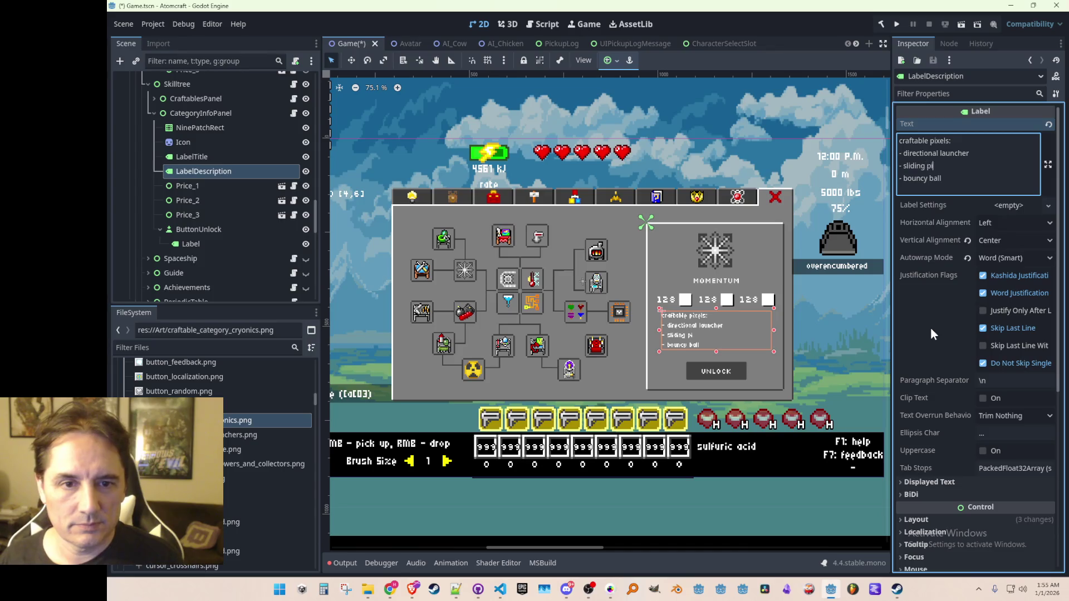
Replace 'sliding pixel' with 'mover' on the third bullet.
key("BackSpace")
key("BackSpace")
key("BackSpace")
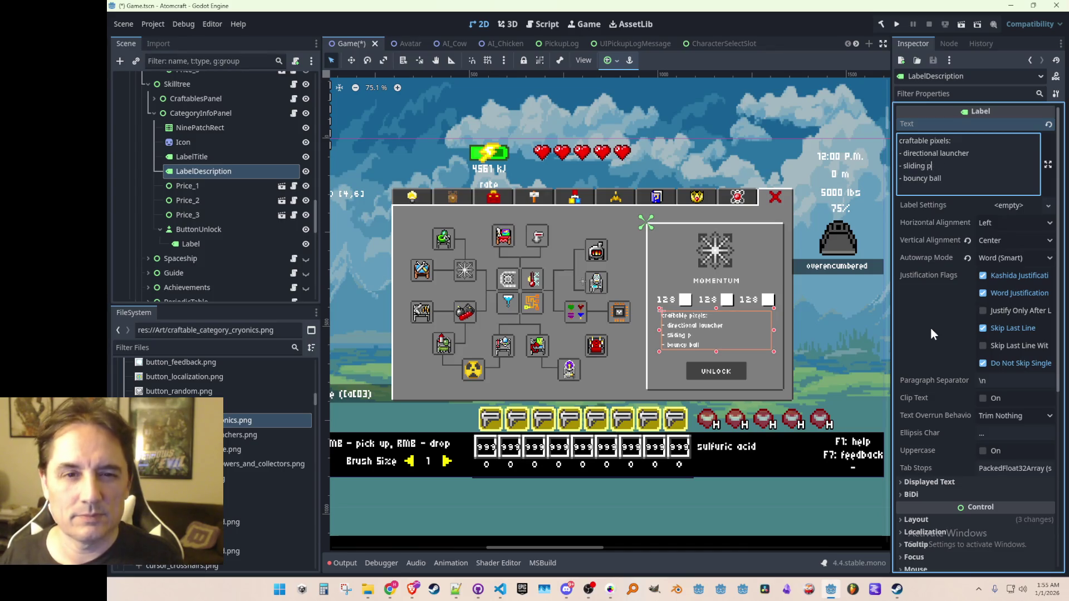
key("BackSpace")
key("BackSpace")
key("BackSpace")
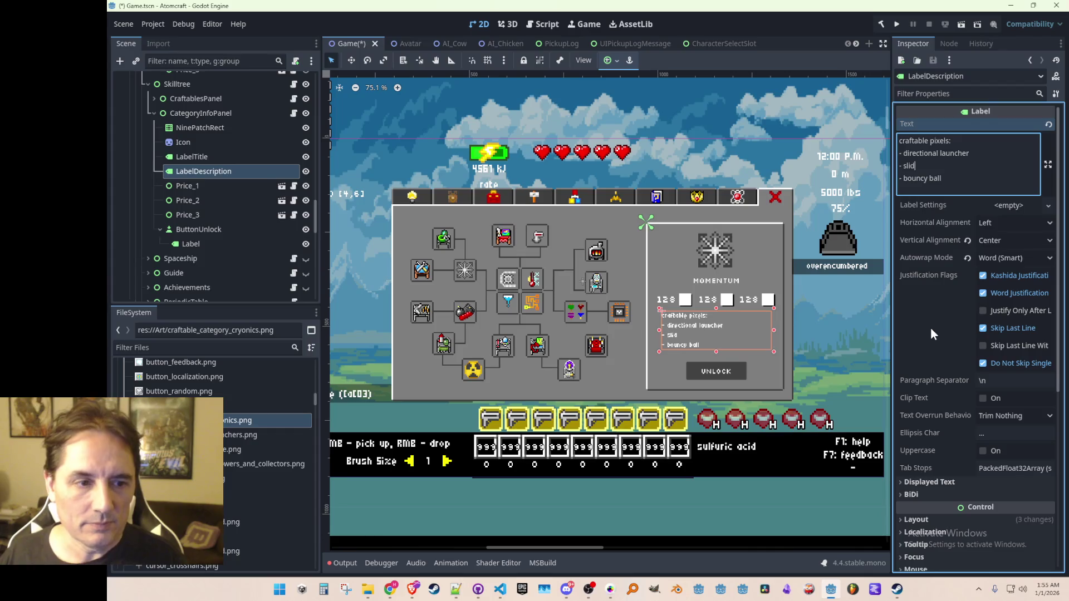
key("BackSpace")
type("mover")
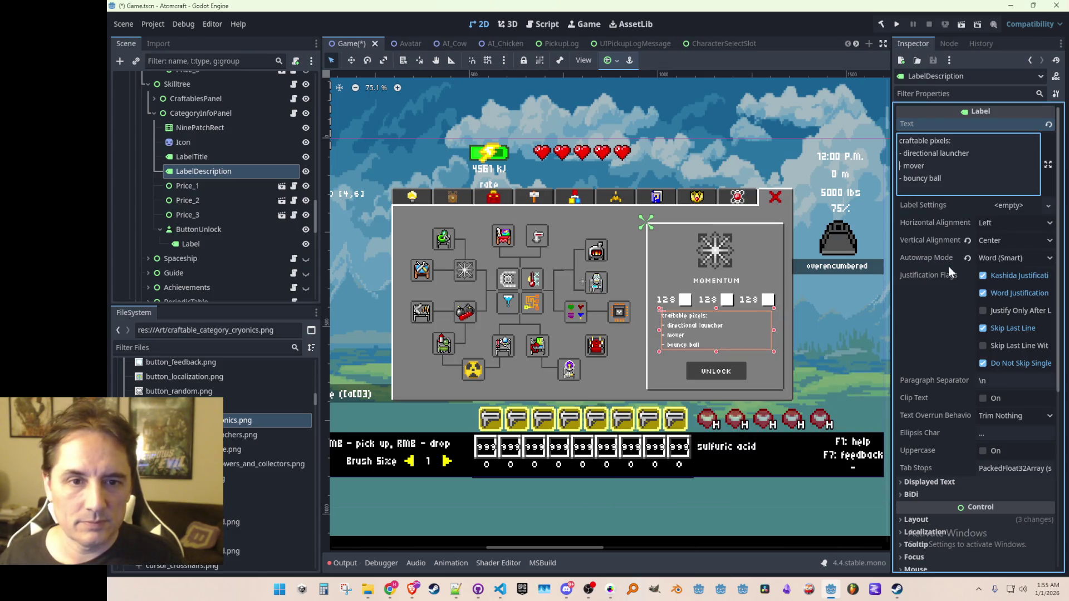
left_click(956, 188)
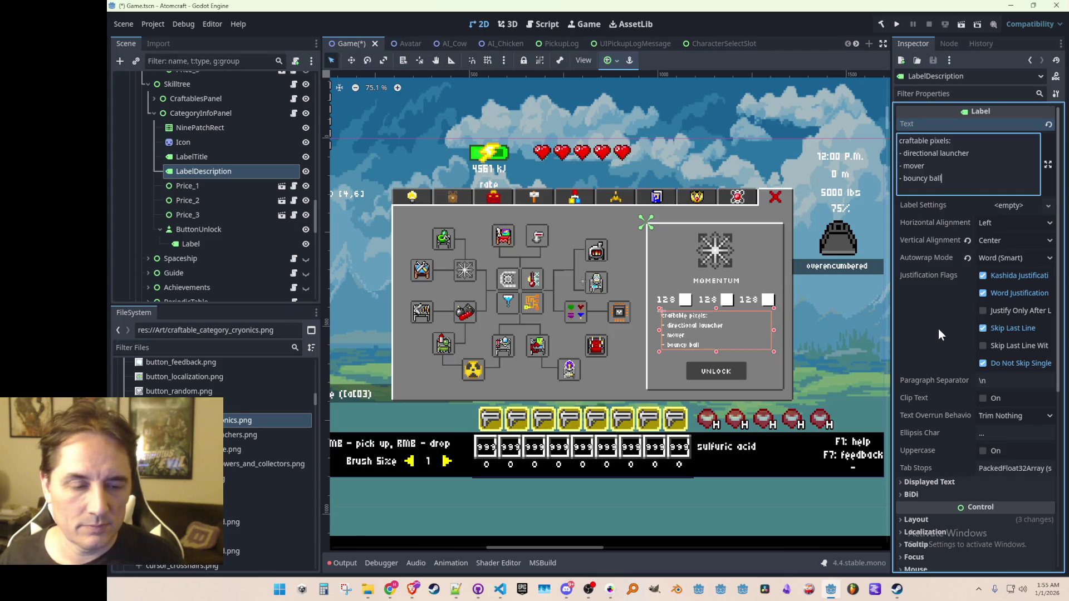
scroll(705, 293, "down", 5)
Select the LabelDescription node on the canvas.
left_click(716, 452)
scroll(684, 356, "up", 3)
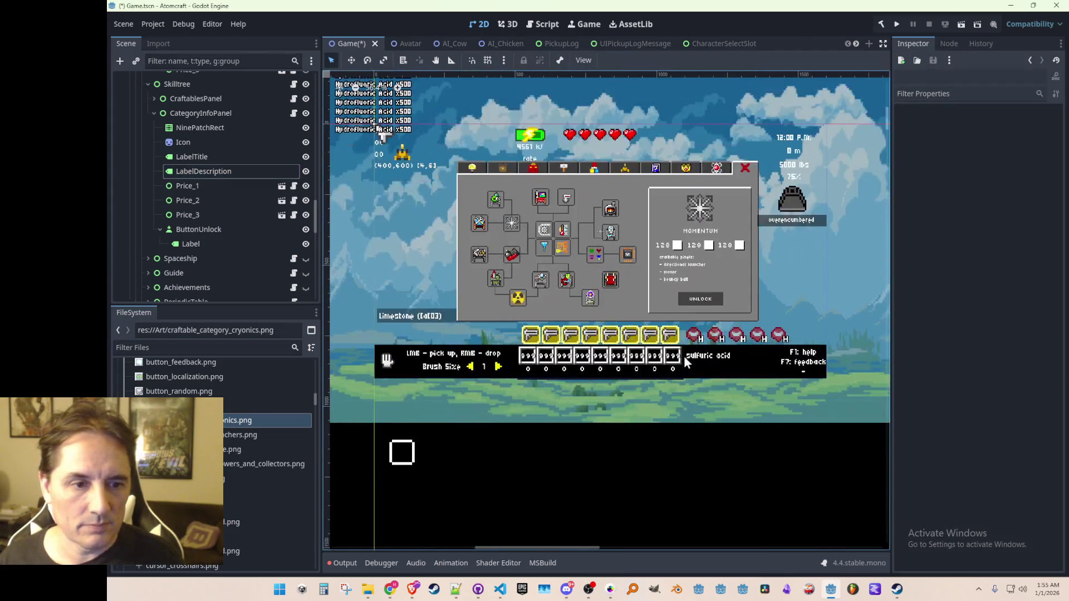
scroll(726, 323, "up", 3)
scroll(707, 267, "up", 1)
scroll(699, 288, "down", 2)
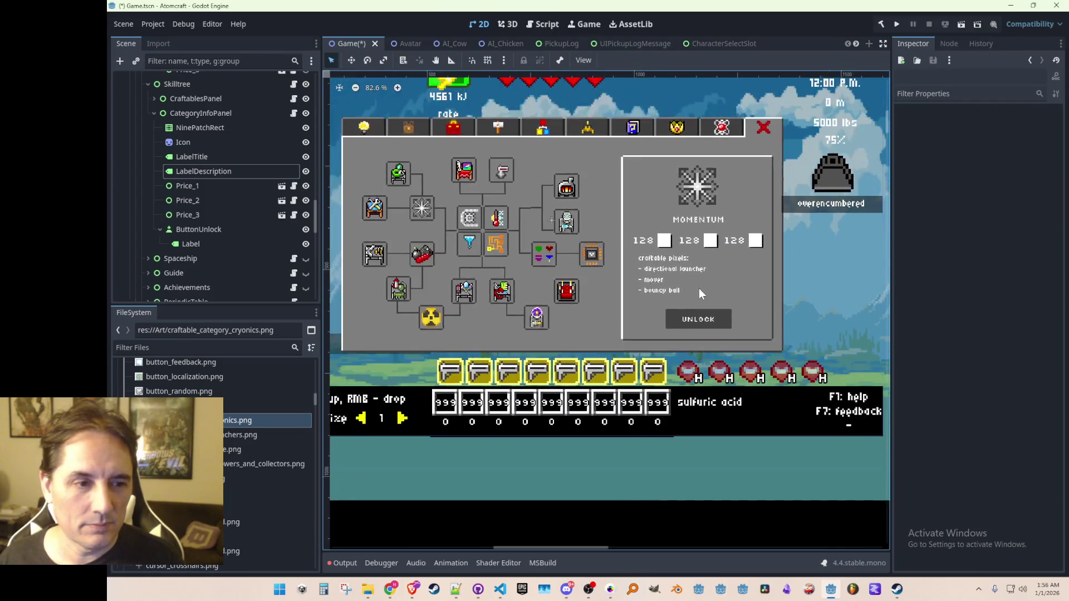
scroll(686, 286, "up", 1)
scroll(680, 304, "down", 2)
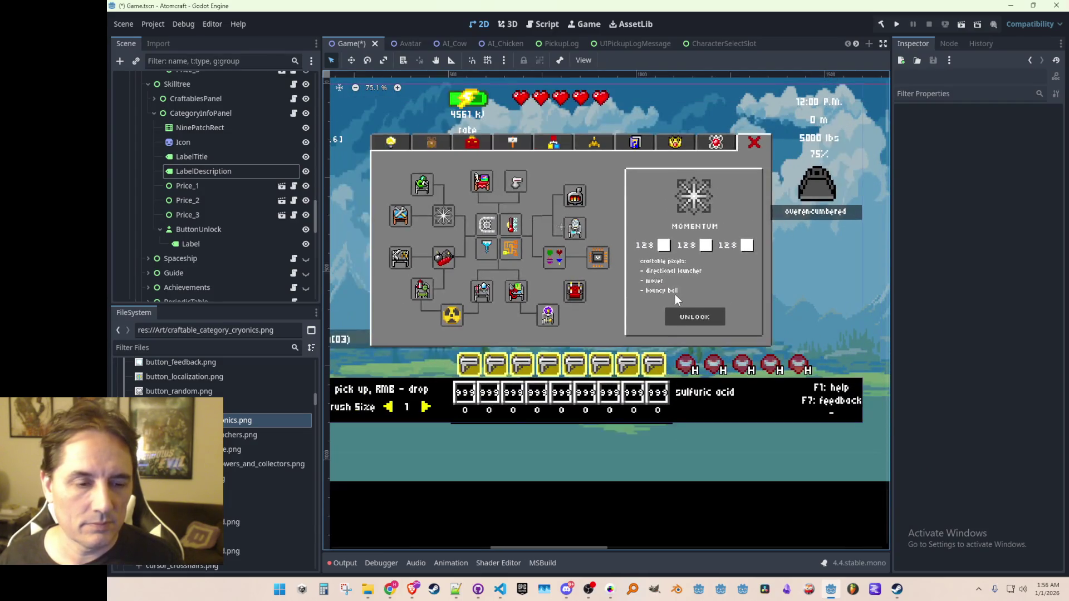
scroll(676, 319, "up", 2)
scroll(676, 319, "down", 2)
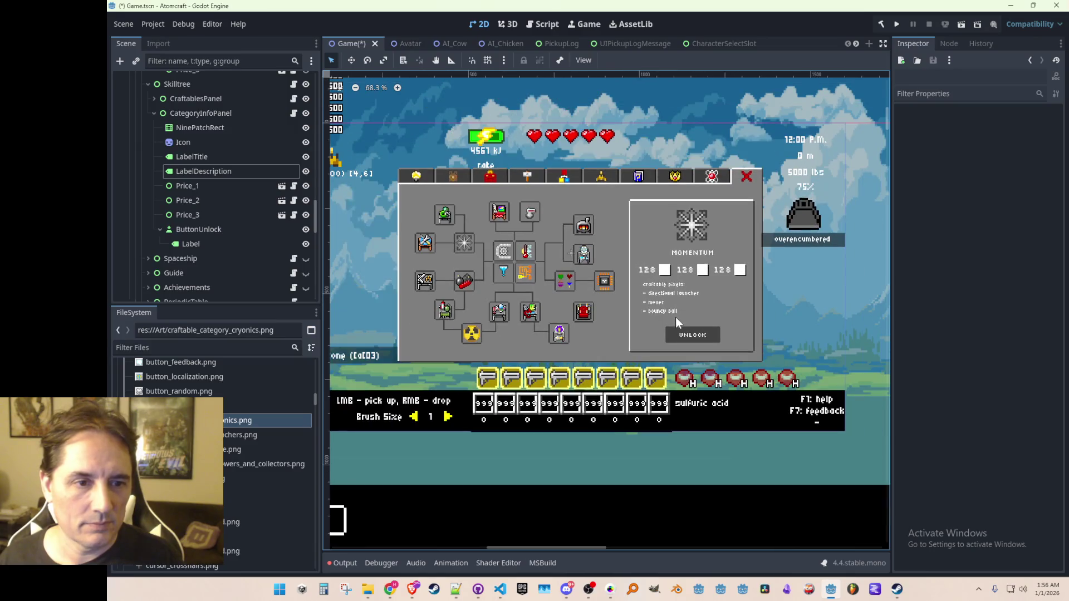
left_click(663, 287)
Drag the description box's bottom edge down about 8 px.
scroll(515, 202, "up", 1)
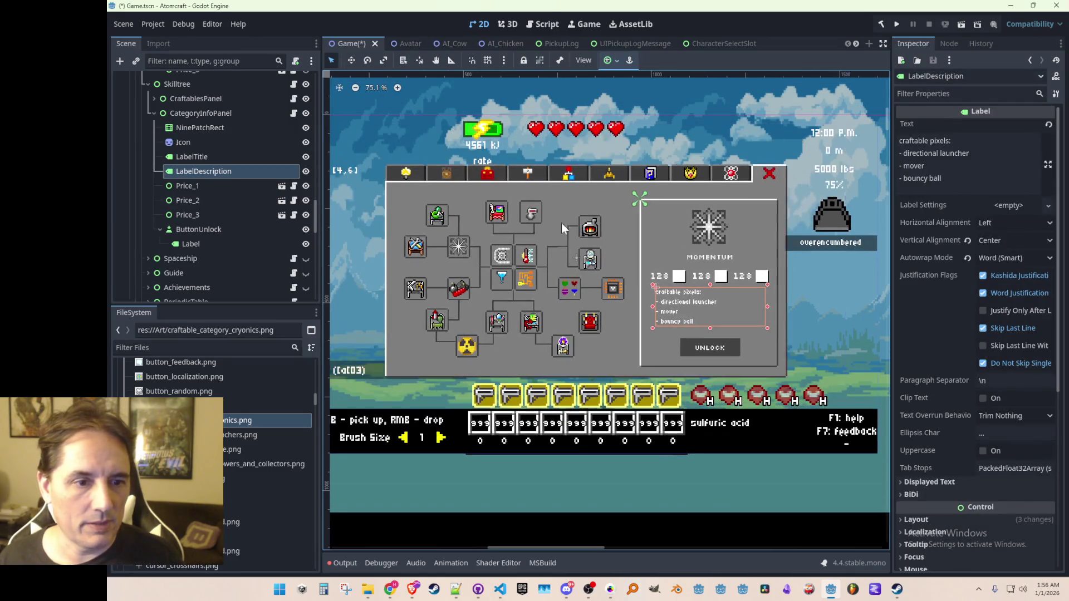
left_click_drag(709, 328, 709, 332)
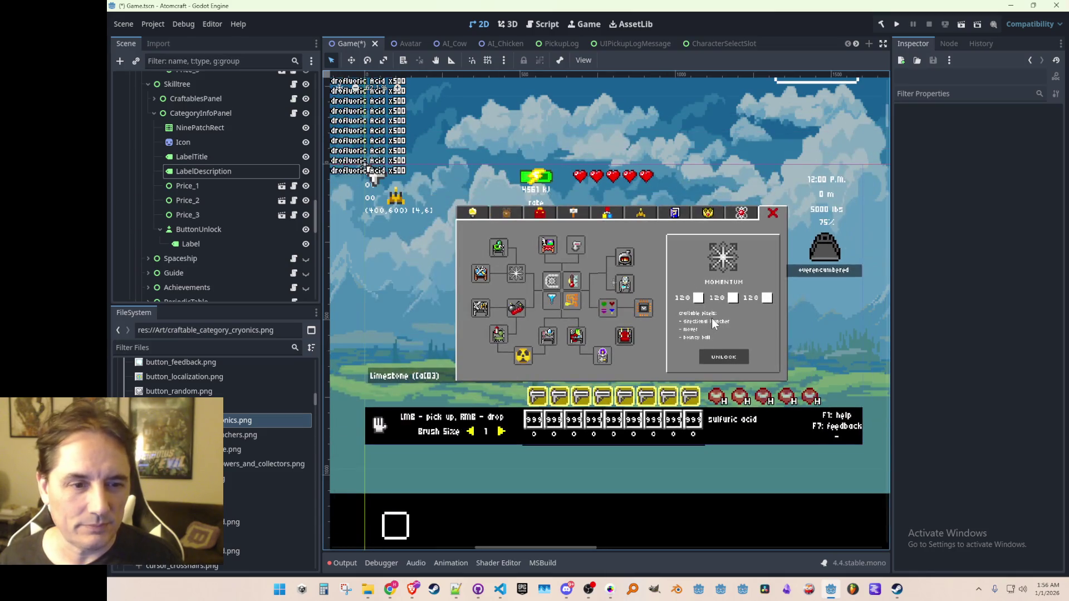
left_click(711, 321)
left_click(665, 502)
scroll(674, 406, "up", 2)
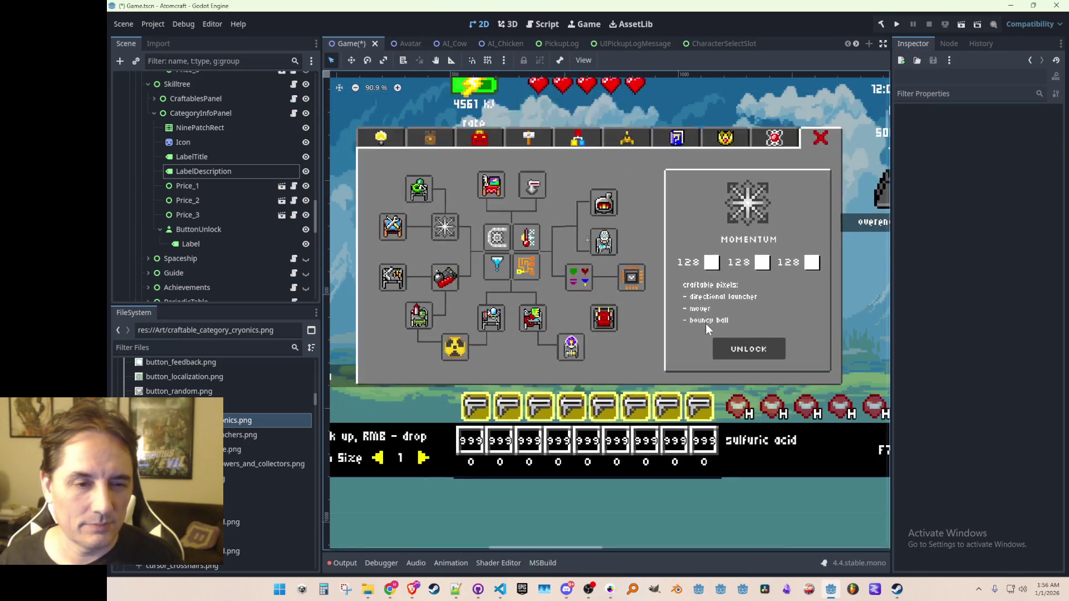
left_click(709, 312)
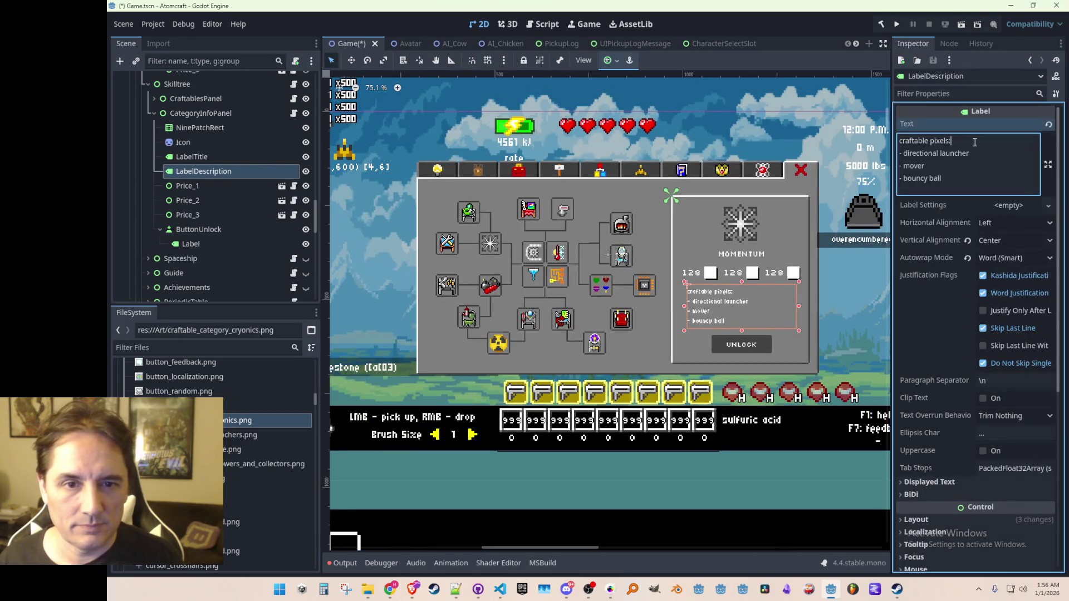
Retype the list heading line as 'CRAFTABLE PIXELS:'.
left_click(952, 141)
key("Home")
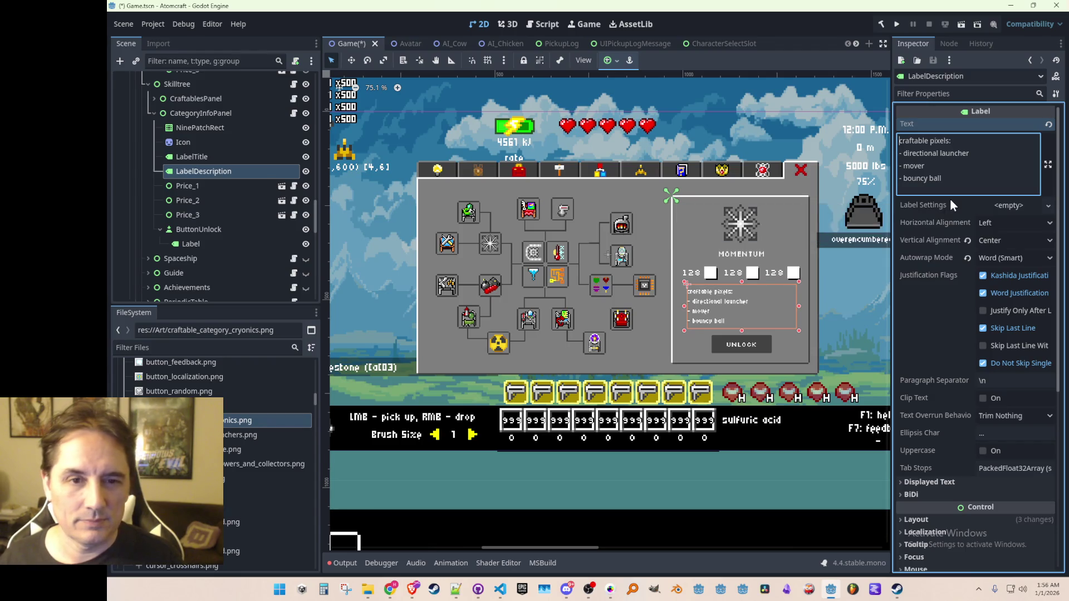
key("shift+End")
type("CRAFTABL")
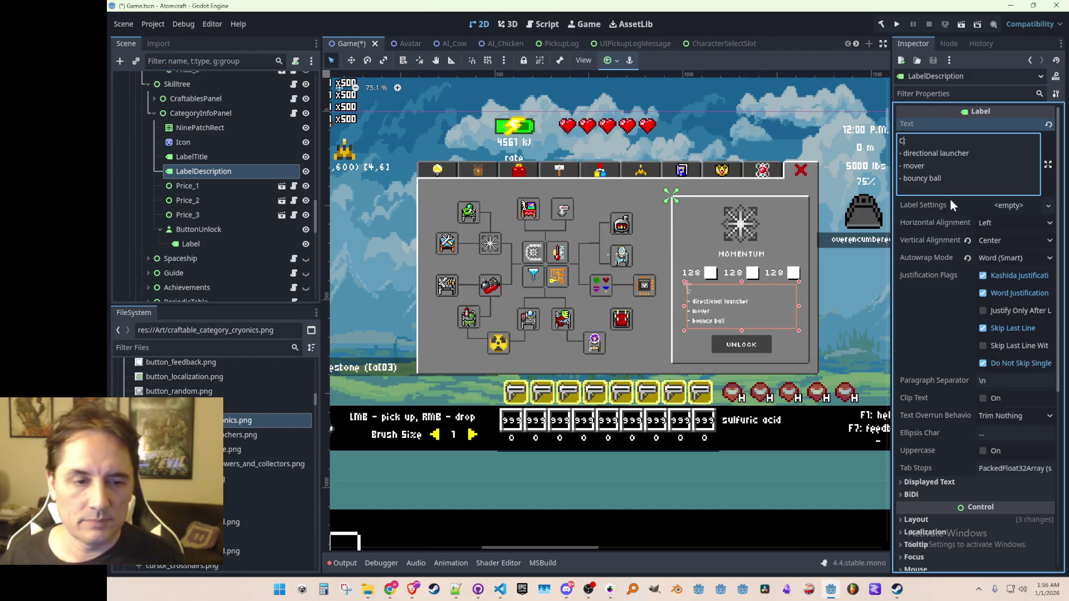
type("E PIXELS")
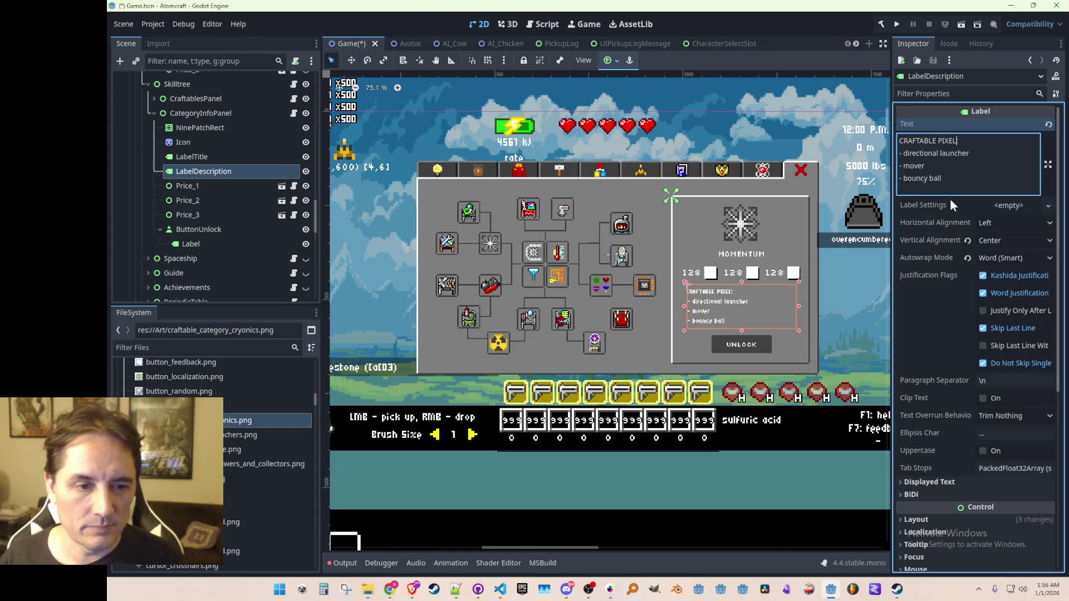
scroll(684, 329, "up", 1)
scroll(720, 346, "up", 2)
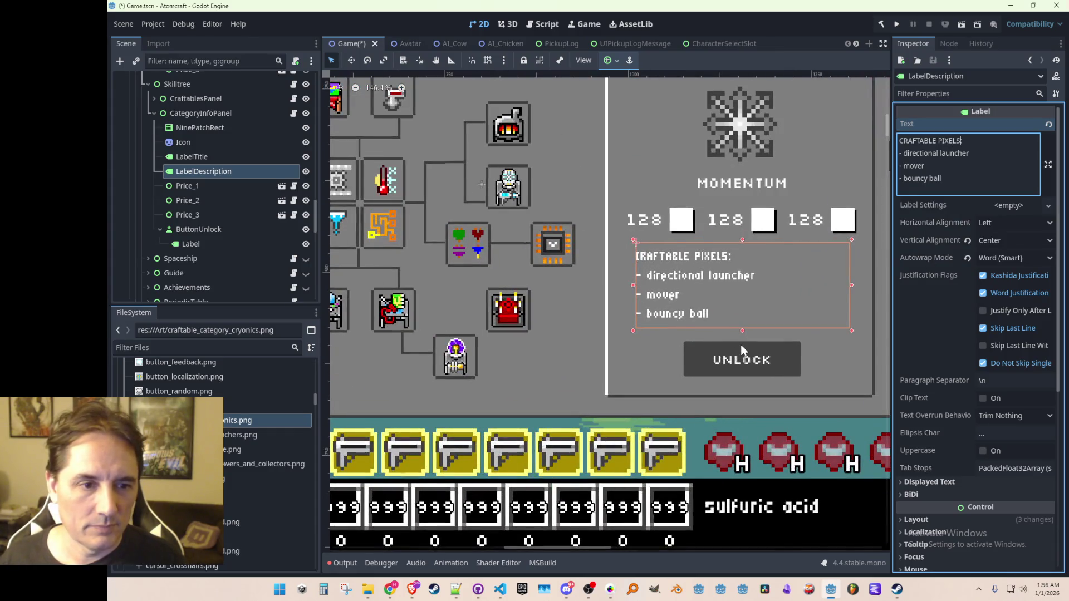
scroll(740, 351, "down", 3)
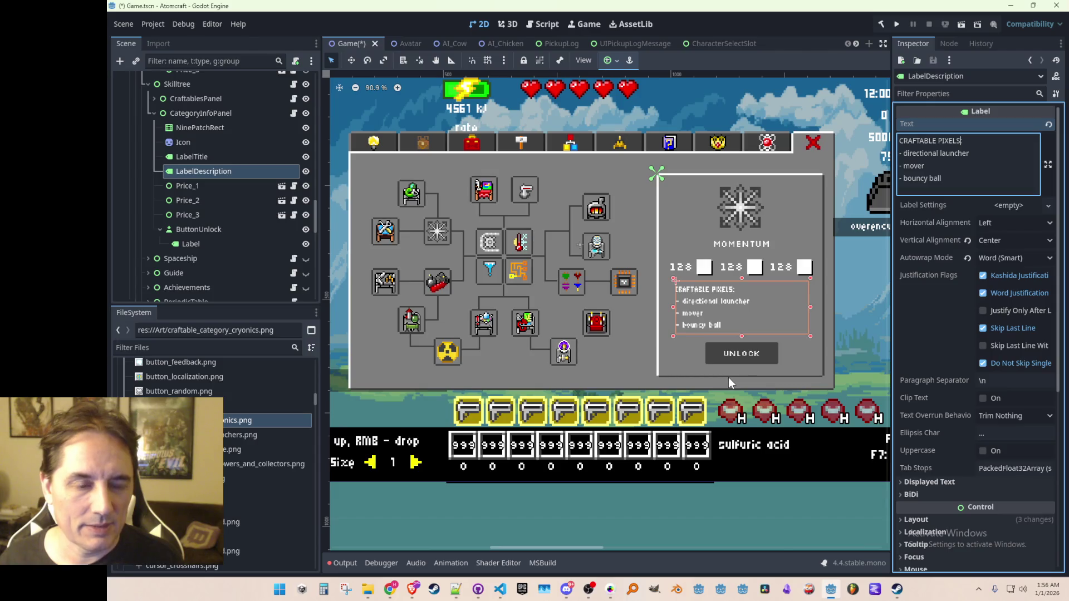
Drag the description label about 70 px down with the Move tool.
left_click(351, 60)
scroll(702, 334, "up", 4)
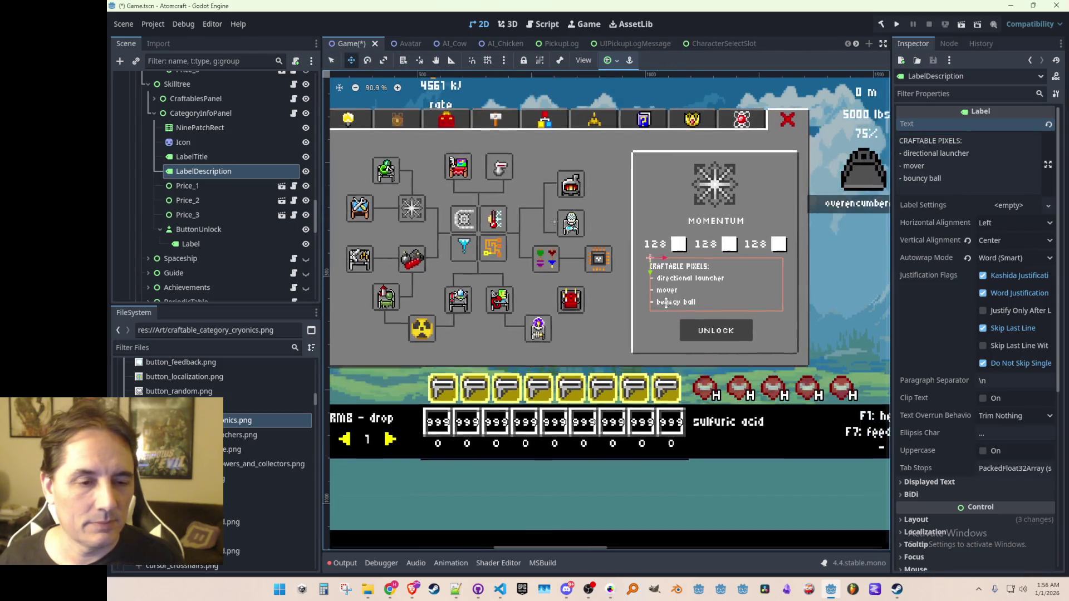
left_click_drag(643, 259, 657, 299)
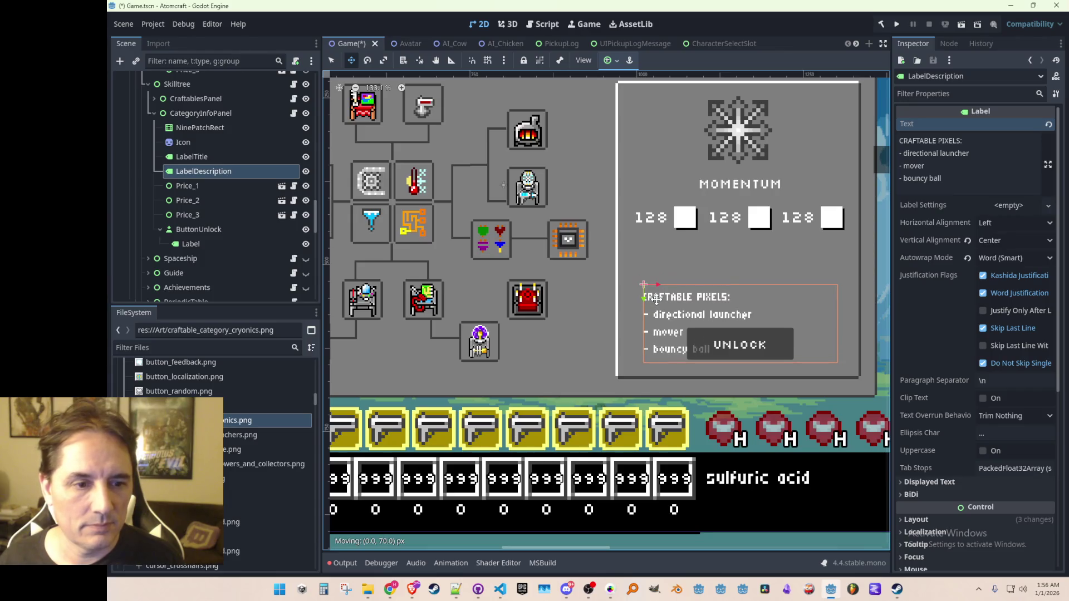
Try moving the UNLOCK button above the description, then undo it.
left_click(205, 232)
left_click_drag(724, 342, 723, 250)
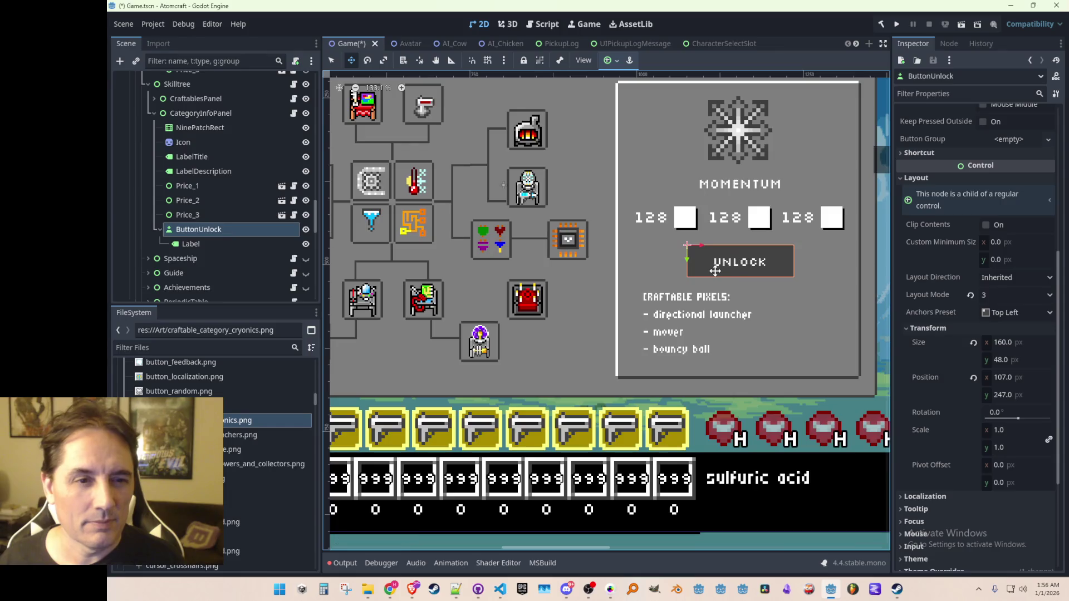
scroll(768, 308, "down", 4)
scroll(767, 308, "down", 2)
key("ctrl+z")
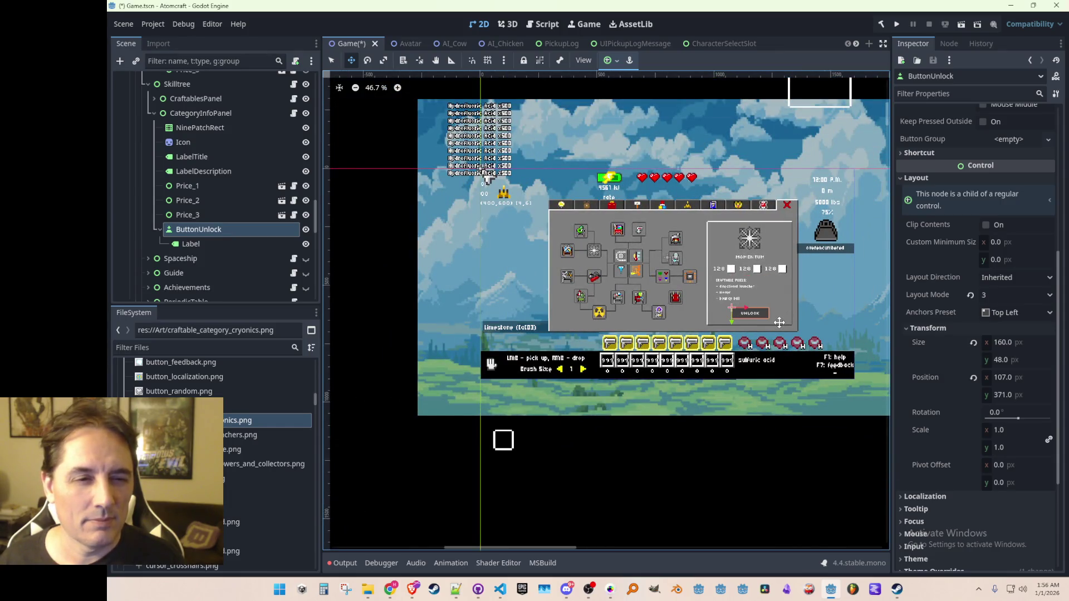
scroll(779, 323, "up", 8)
Shift the description label about 53 px on the canvas.
left_click(203, 171)
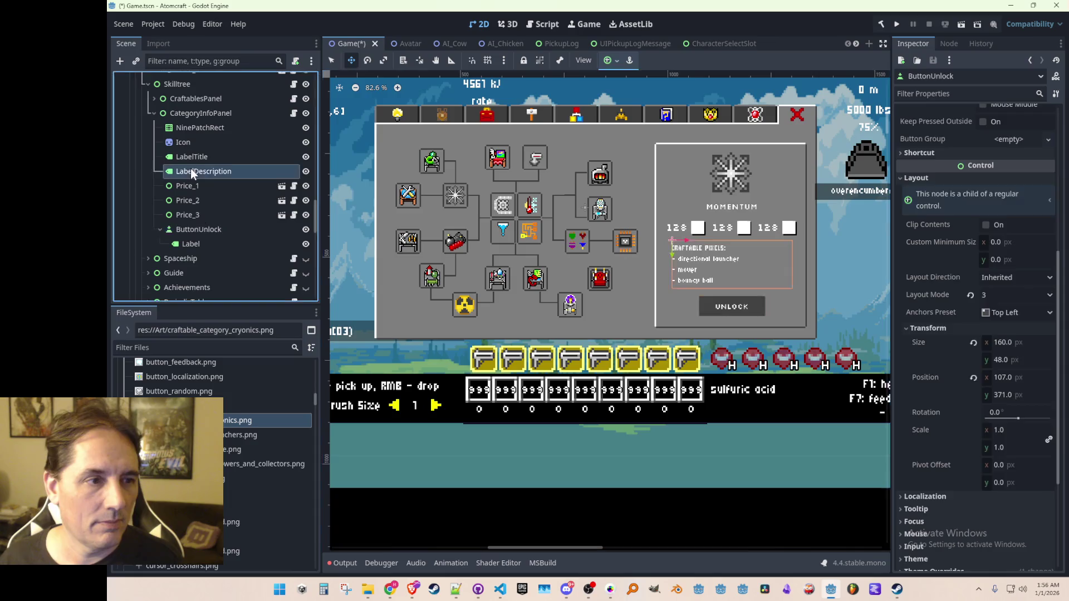
scroll(673, 268, "up", 2)
scroll(674, 269, "down", 1)
mouse_move(631, 260)
left_mouse_down()
mouse_move(629, 231)
mouse_move(649, 237)
mouse_move(649, 299)
left_mouse_up()
Select the three price boxes, Price_1 through Price_3.
left_click(204, 185)
left_click(211, 216, "shift")
scroll(657, 297, "down", 5)
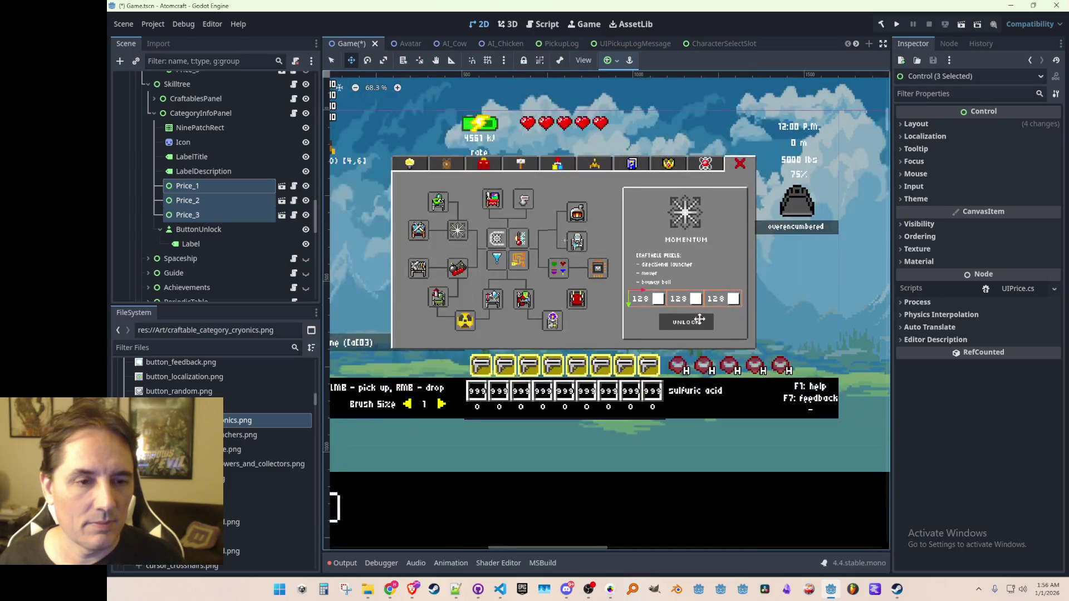
scroll(712, 313, "up", 3)
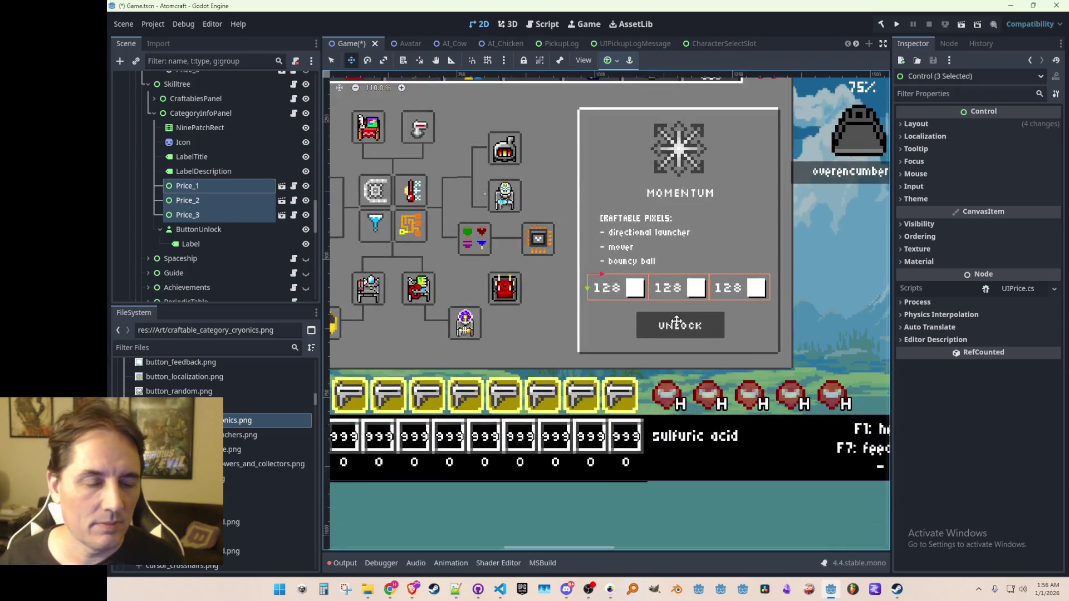
scroll(683, 309, "down", 6)
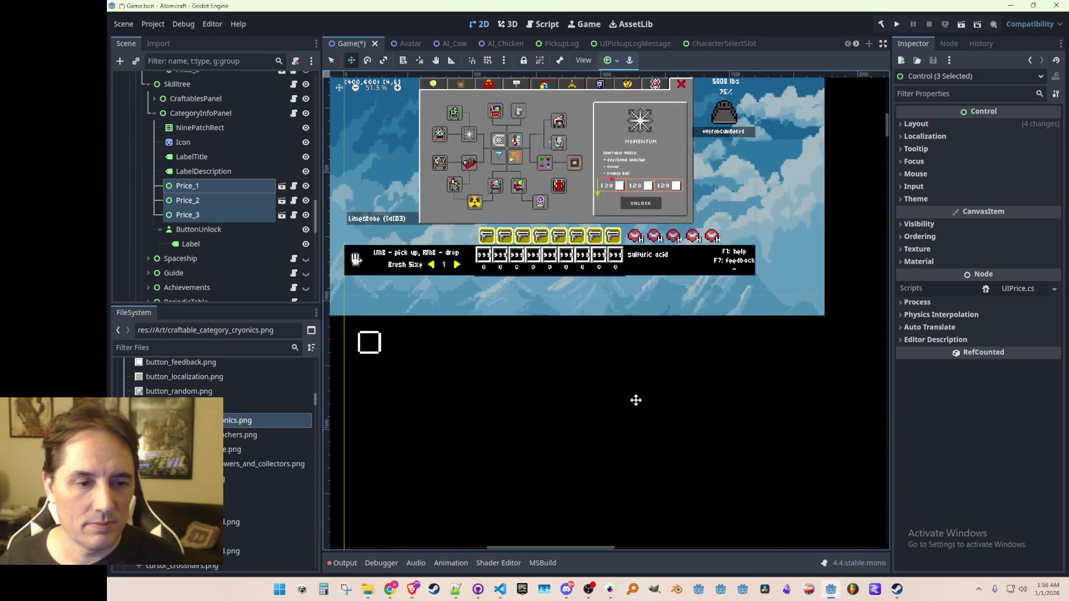
Deselect the price boxes with the Select tool and zoom to inspect the panel.
key("q")
left_click(639, 334)
scroll(636, 334, "up", 2)
scroll(621, 305, "down", 2)
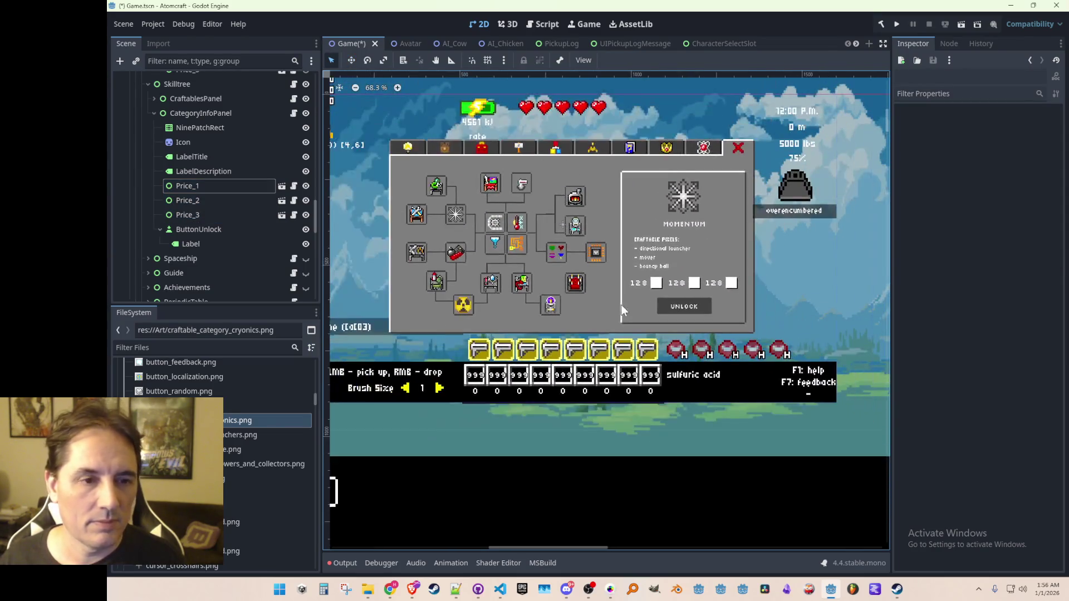
scroll(639, 315, "up", 1)
scroll(636, 315, "up", 2)
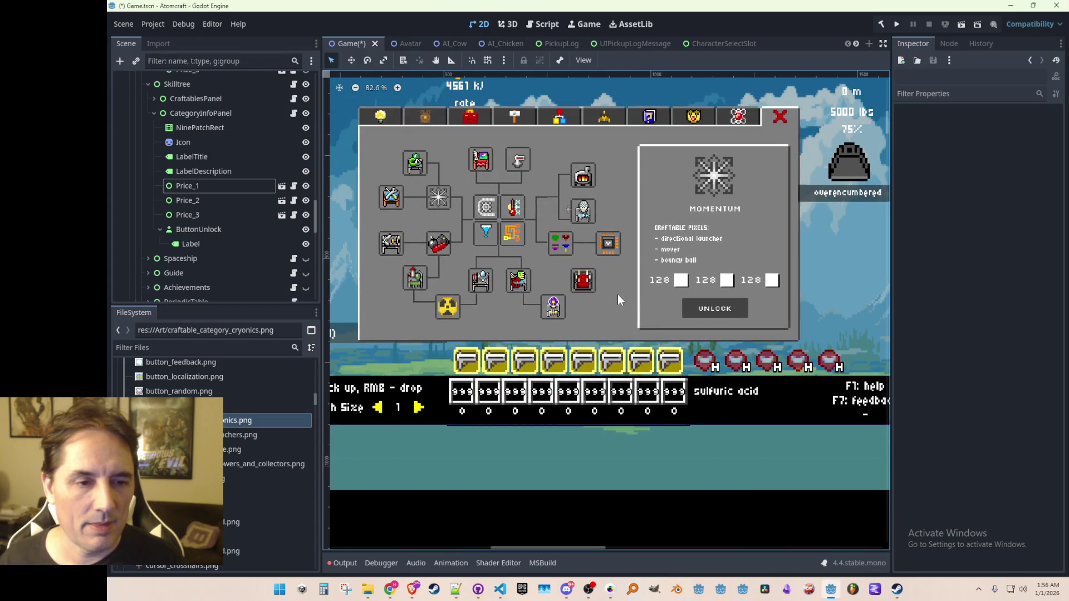
Raise the description label about 10 px with the Move tool.
left_click(188, 171)
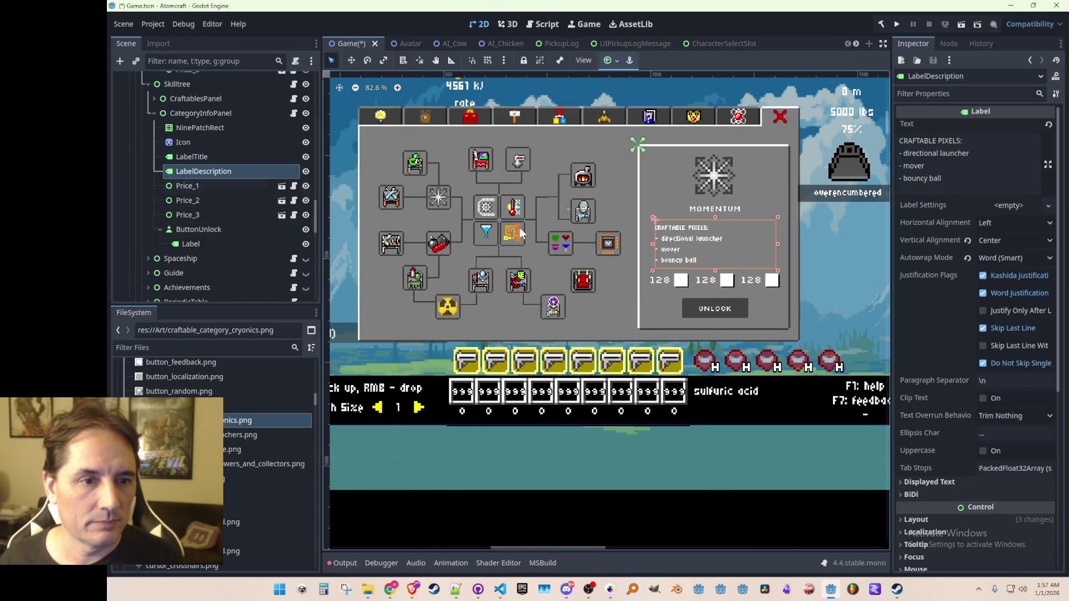
key("w")
scroll(715, 239, "up", 2)
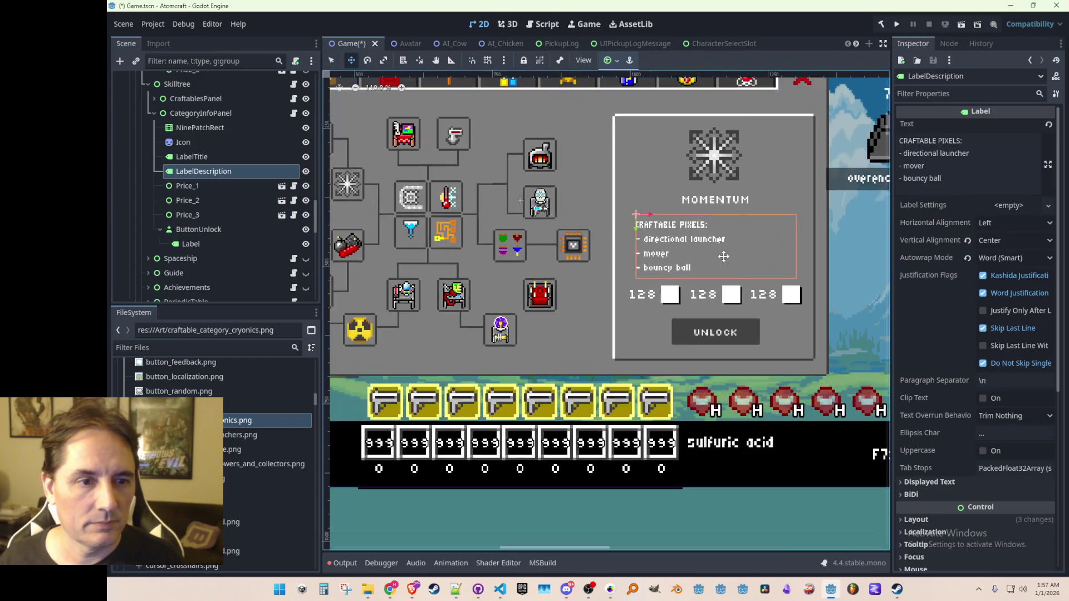
left_click_drag(669, 246, 669, 240)
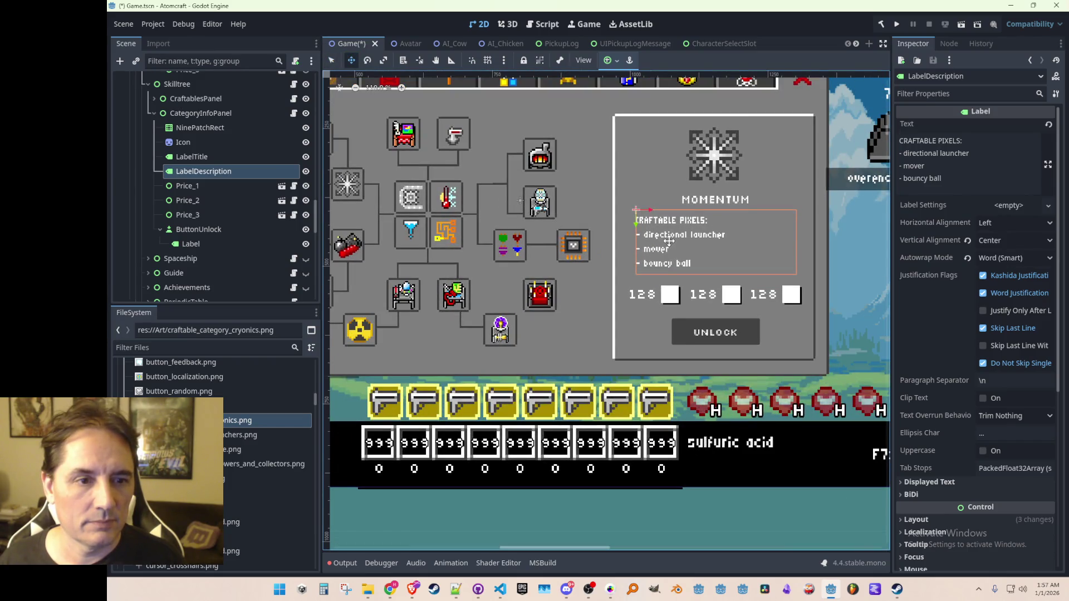
scroll(697, 509, "down", 3)
Deselect the label and save the scene.
key("q")
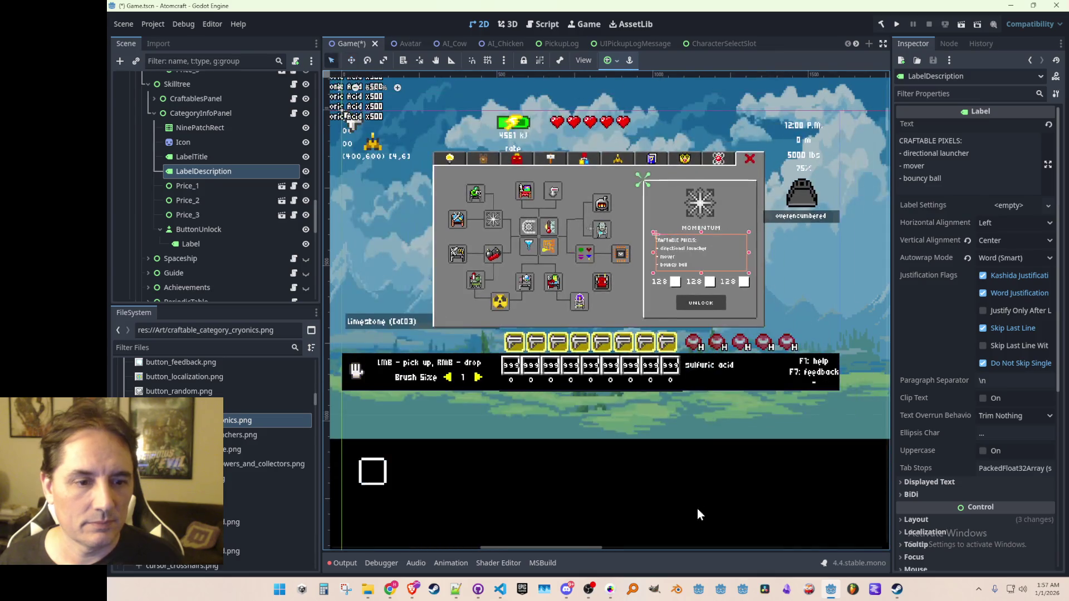
left_click(697, 506)
scroll(675, 315, "up", 4)
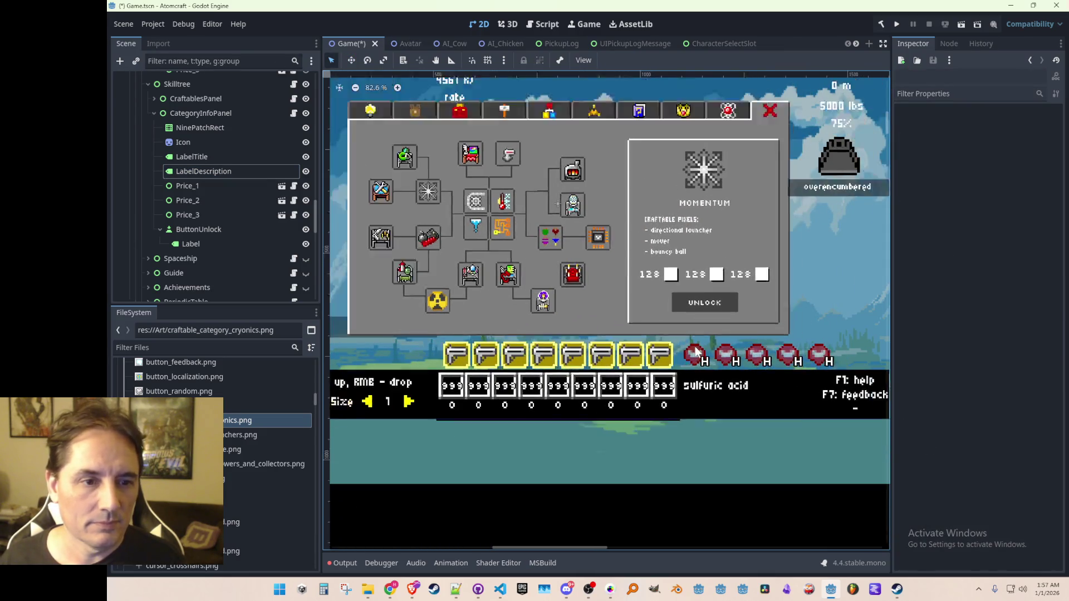
scroll(696, 352, "down", 1)
key("ctrl+s")
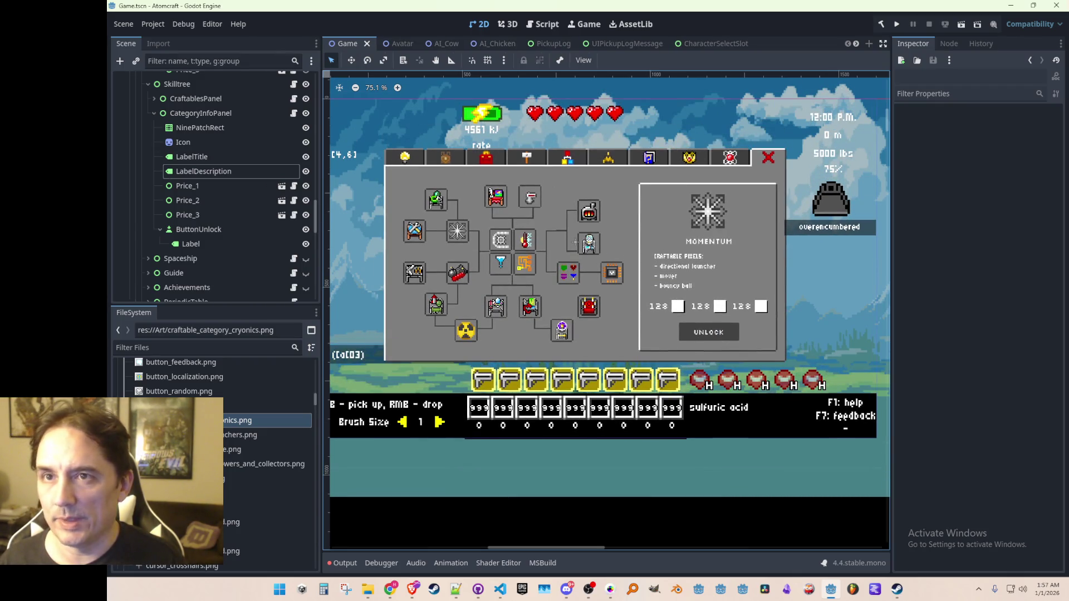
key("alt+Tab")
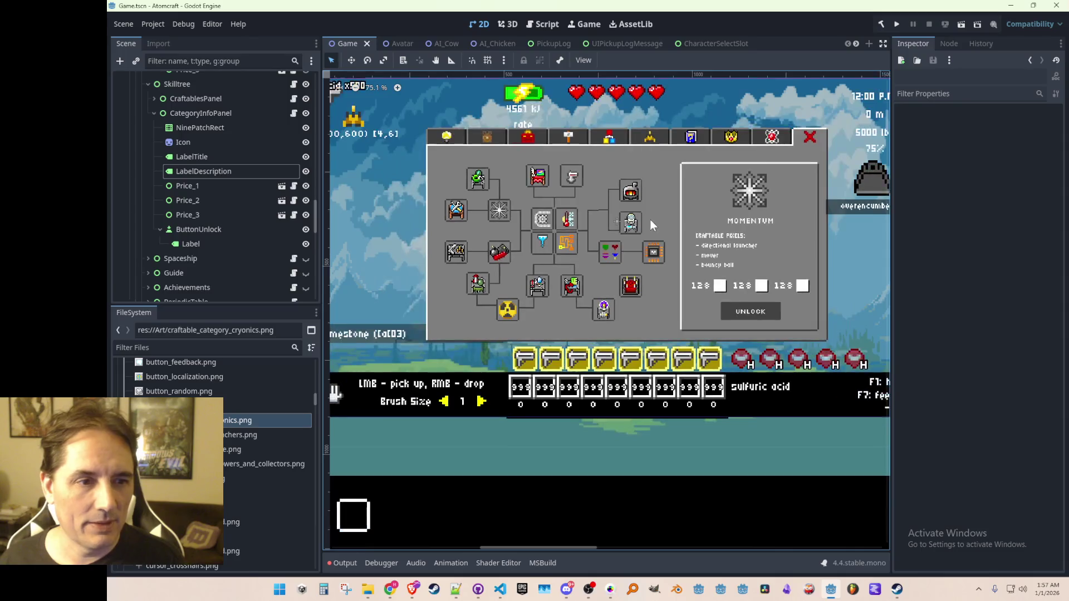
scroll(650, 220, "up", 1)
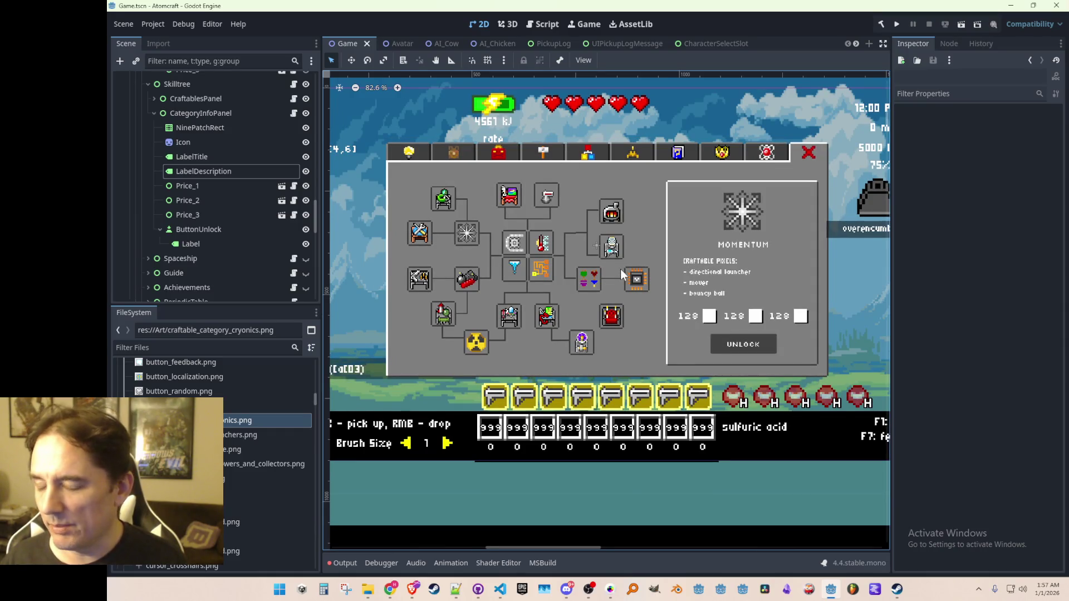
scroll(622, 275, "down", 1)
key("ctrl+s")
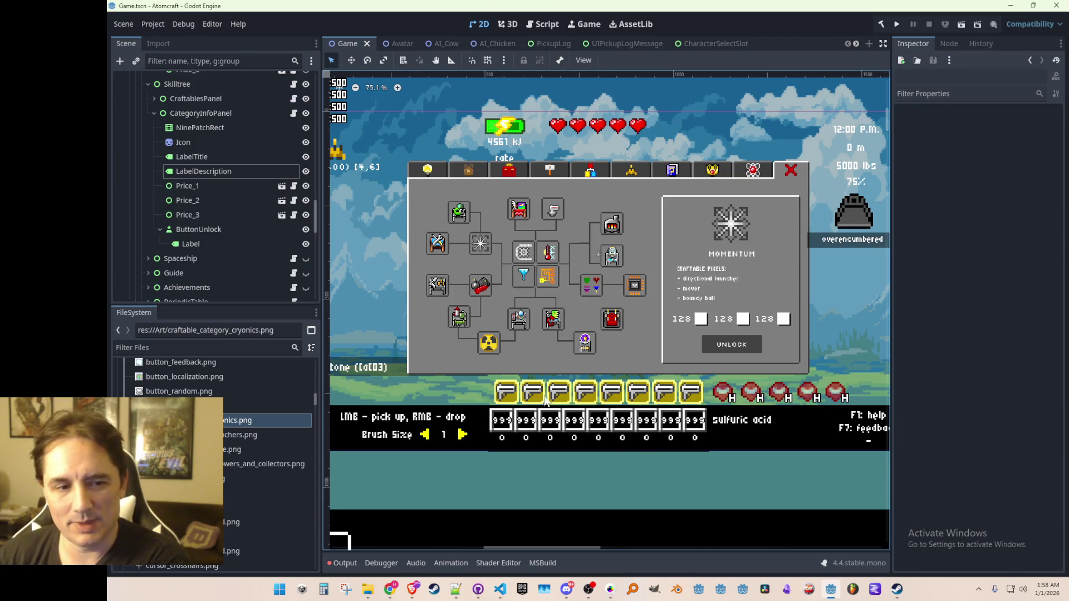
scroll(599, 296, "down", 1)
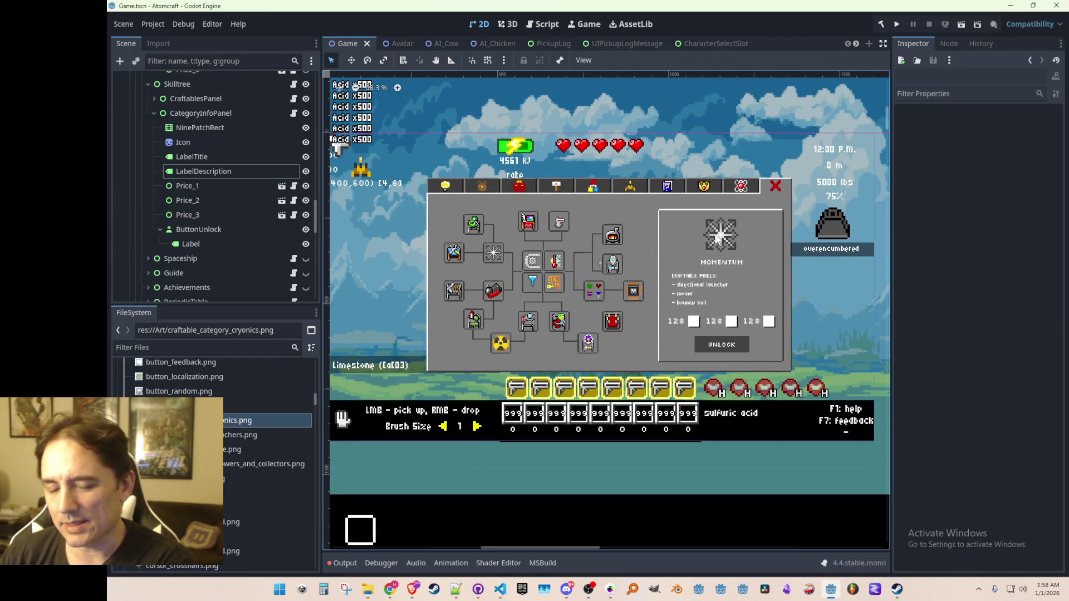
scroll(709, 273, "down", 1)
scroll(707, 275, "up", 1)
scroll(705, 278, "down", 2)
scroll(691, 282, "up", 4)
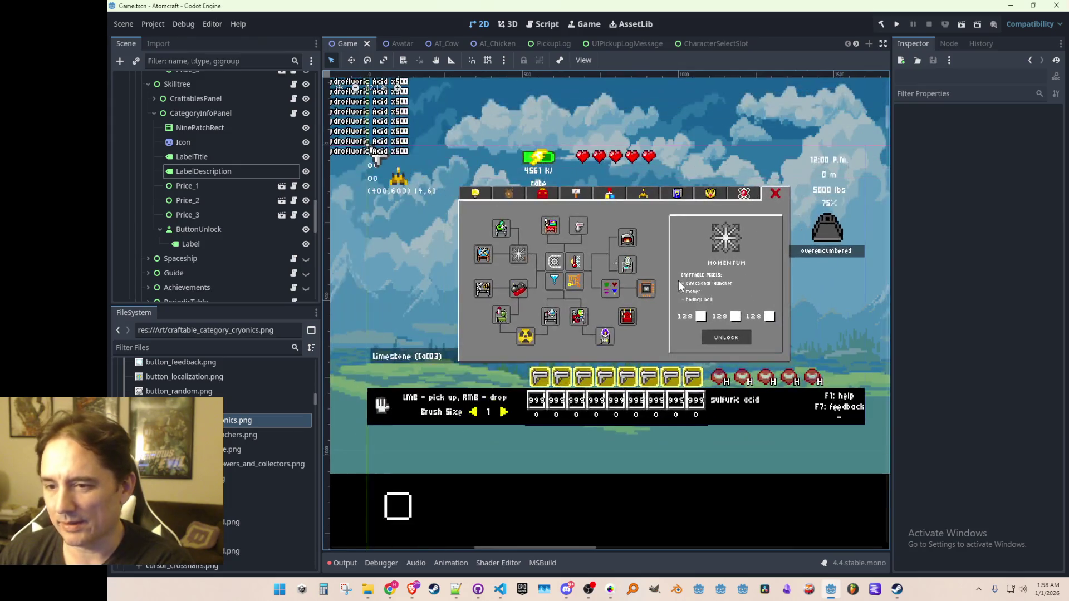
scroll(680, 286, "down", 5)
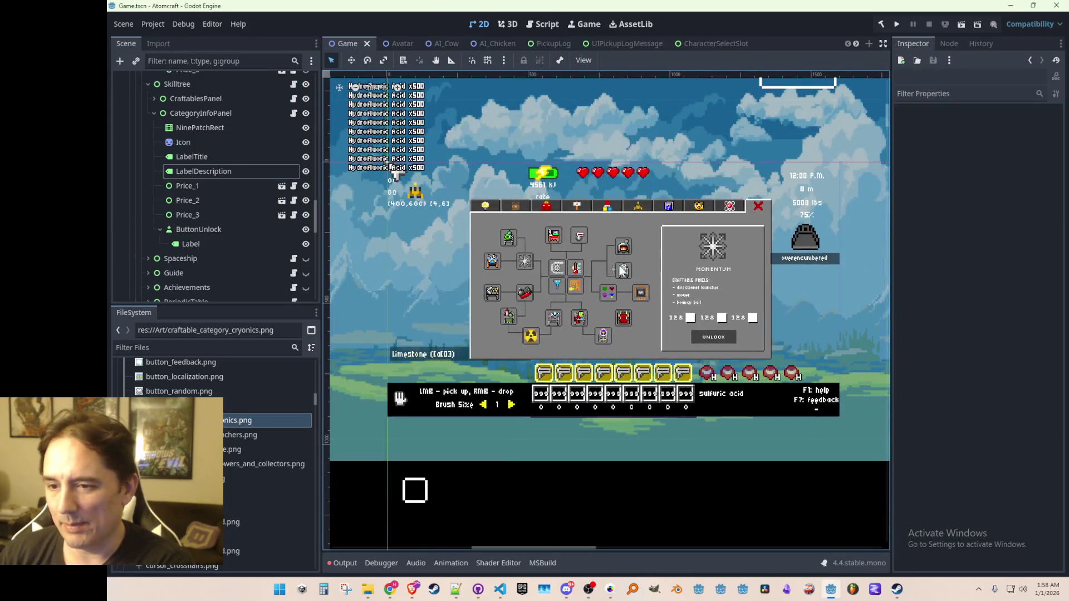
scroll(596, 384, "up", 4)
scroll(601, 368, "down", 2)
scroll(609, 339, "up", 1)
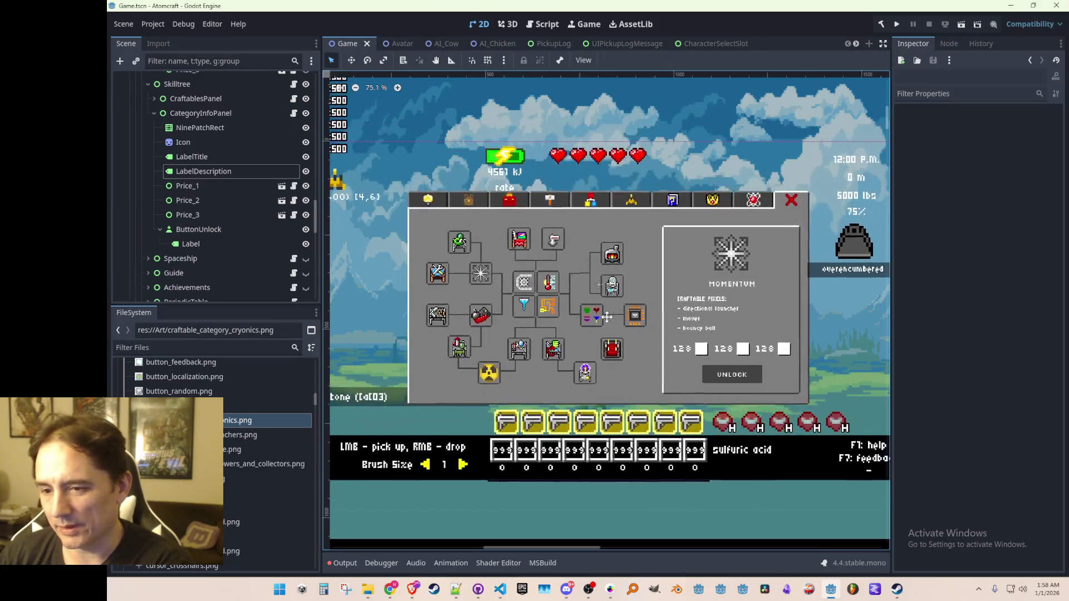
scroll(617, 315, "down", 1)
scroll(617, 315, "up", 1)
scroll(614, 301, "down", 1)
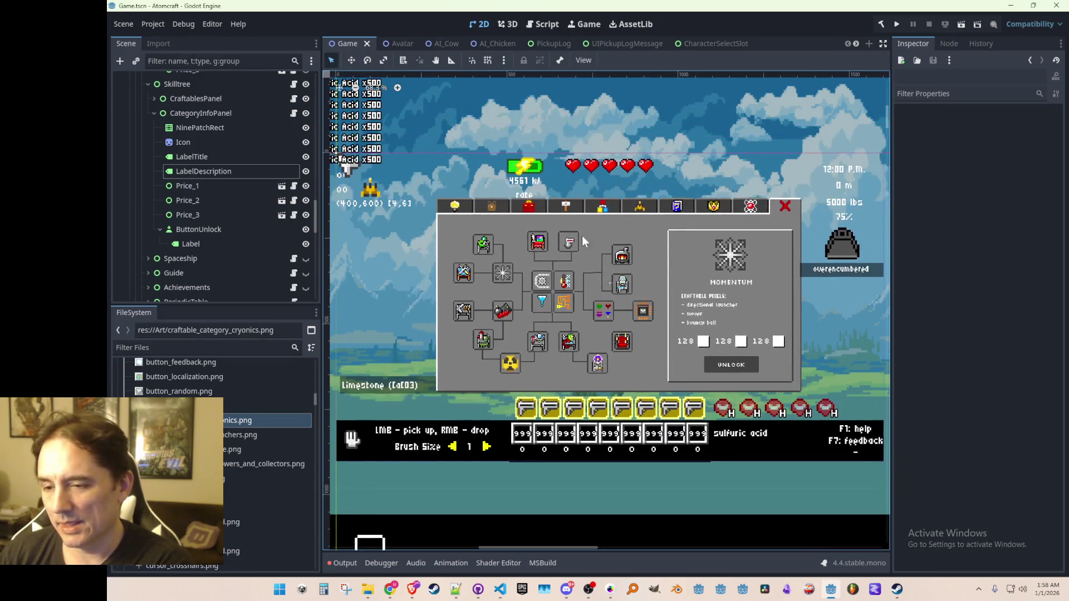
scroll(612, 295, "up", 1)
scroll(609, 303, "down", 1)
scroll(606, 312, "up", 1)
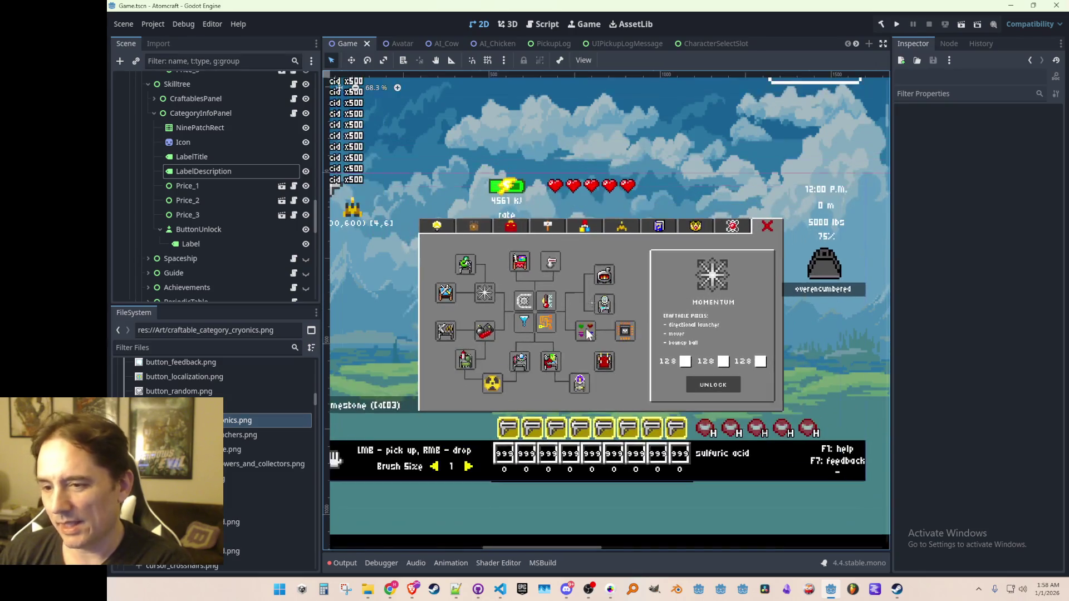
scroll(602, 322, "down", 1)
scroll(602, 329, "down", 1)
scroll(603, 331, "up", 1)
scroll(605, 335, "down", 1)
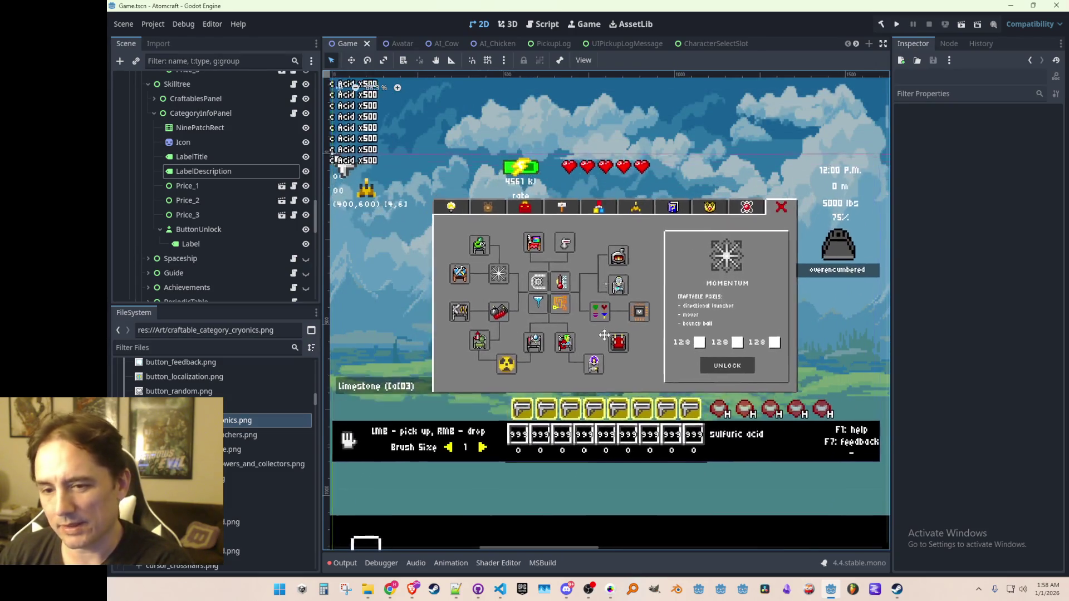
scroll(605, 337, "up", 1)
scroll(605, 337, "down", 1)
scroll(605, 337, "up", 1)
scroll(605, 333, "down", 1)
scroll(605, 325, "up", 1)
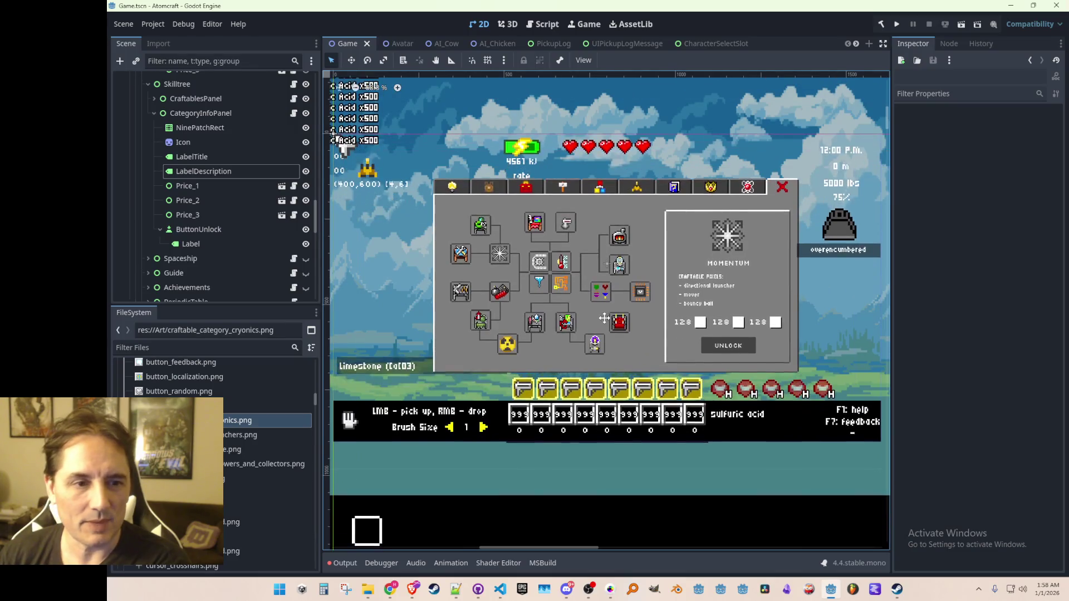
scroll(605, 323, "down", 1)
scroll(604, 321, "up", 1)
scroll(604, 320, "down", 1)
scroll(603, 317, "up", 1)
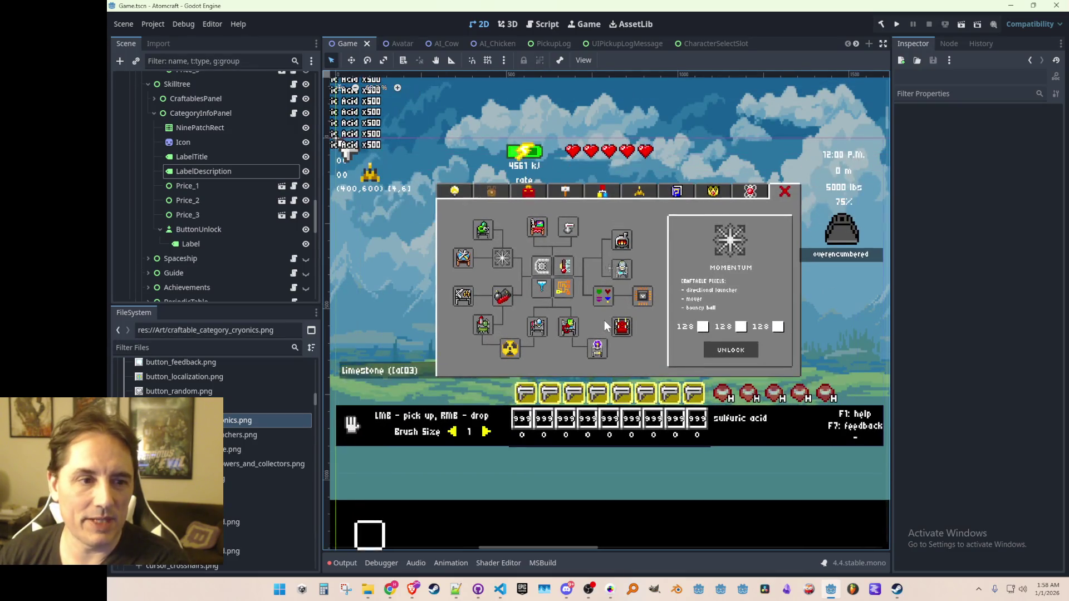
scroll(601, 314, "down", 1)
scroll(600, 312, "up", 1)
scroll(600, 314, "down", 1)
scroll(600, 315, "up", 1)
scroll(601, 318, "down", 1)
scroll(600, 319, "up", 1)
scroll(601, 321, "down", 1)
scroll(602, 323, "up", 1)
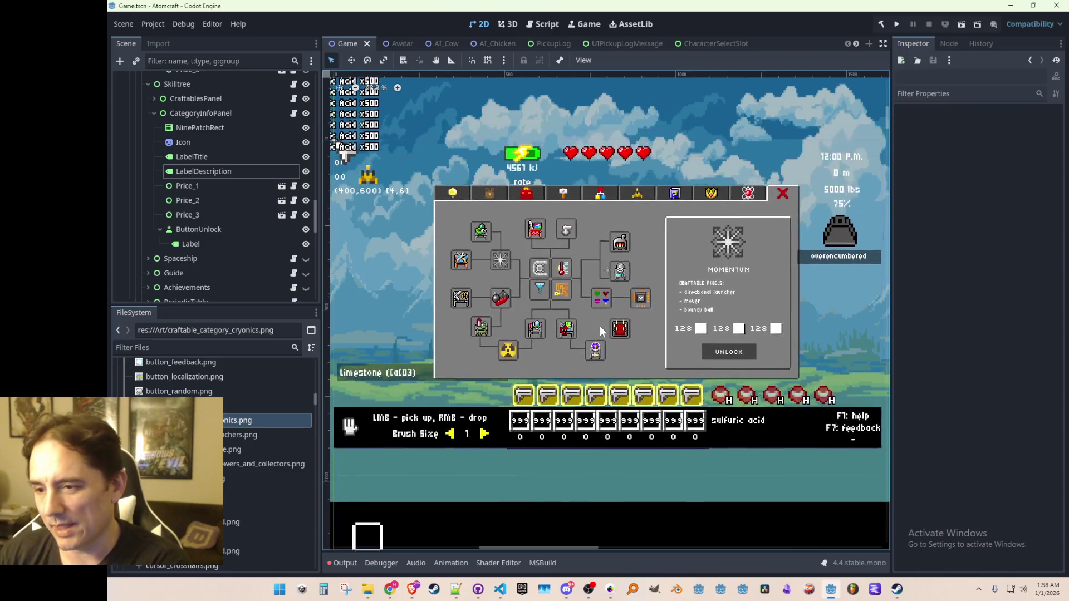
scroll(602, 325, "down", 1)
scroll(602, 327, "up", 1)
scroll(603, 323, "down", 1)
scroll(604, 318, "up", 1)
scroll(604, 315, "down", 1)
scroll(604, 312, "up", 1)
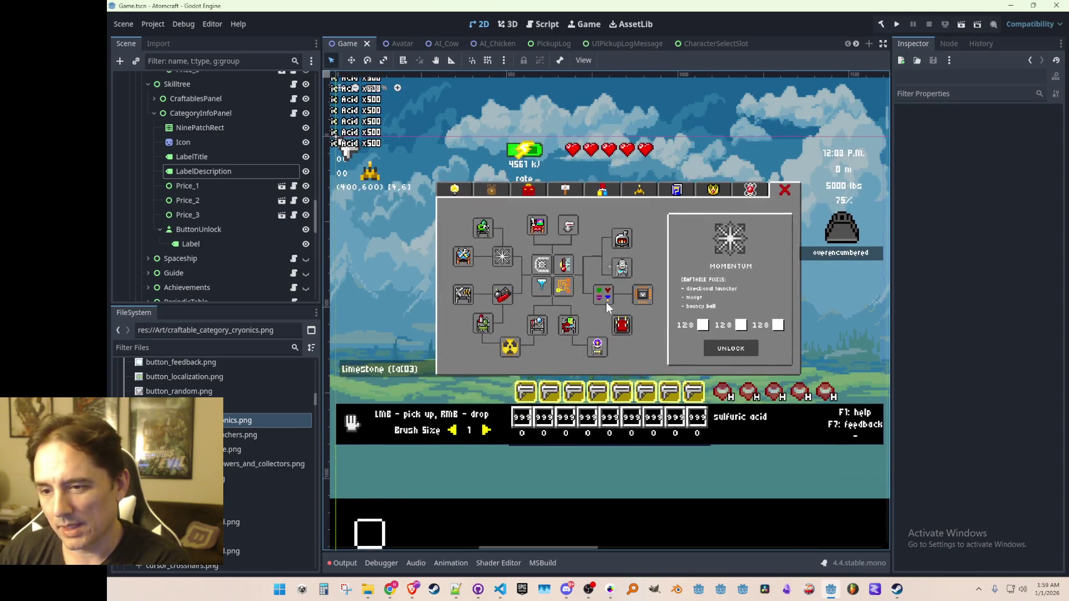
scroll(606, 306, "down", 1)
scroll(607, 302, "up", 1)
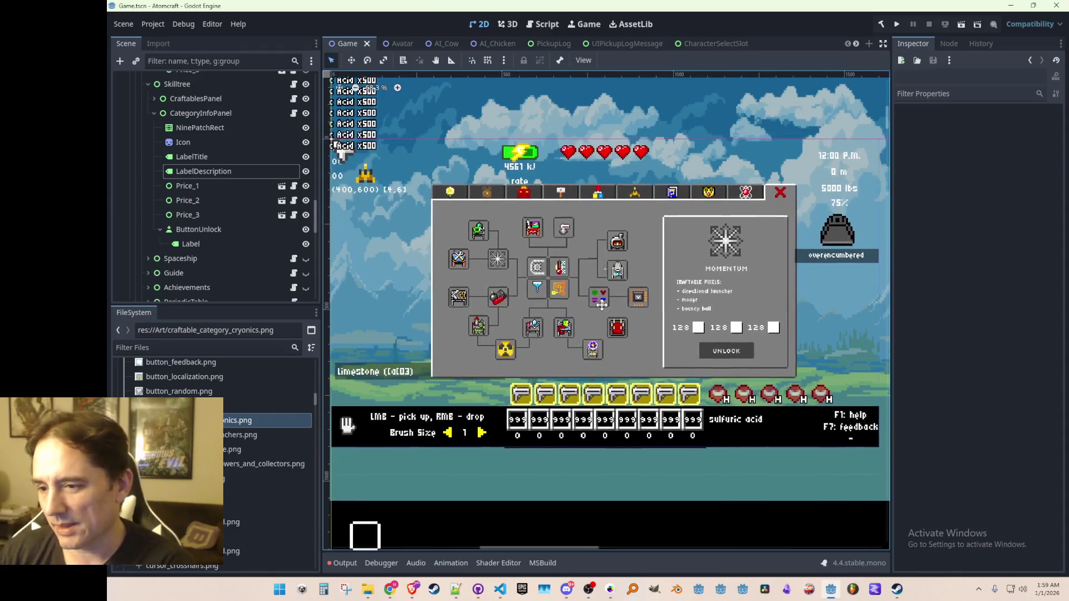
scroll(604, 305, "down", 1)
scroll(604, 307, "up", 1)
scroll(605, 307, "up", 1)
scroll(606, 308, "down", 2)
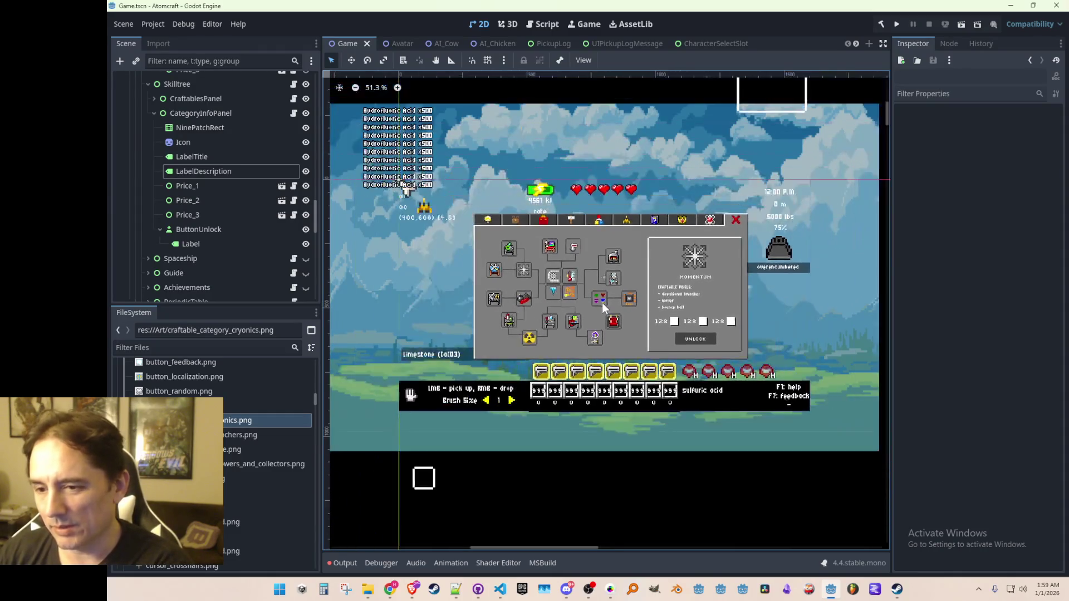
scroll(607, 308, "up", 2)
scroll(606, 308, "down", 2)
scroll(606, 308, "up", 1)
scroll(606, 307, "down", 1)
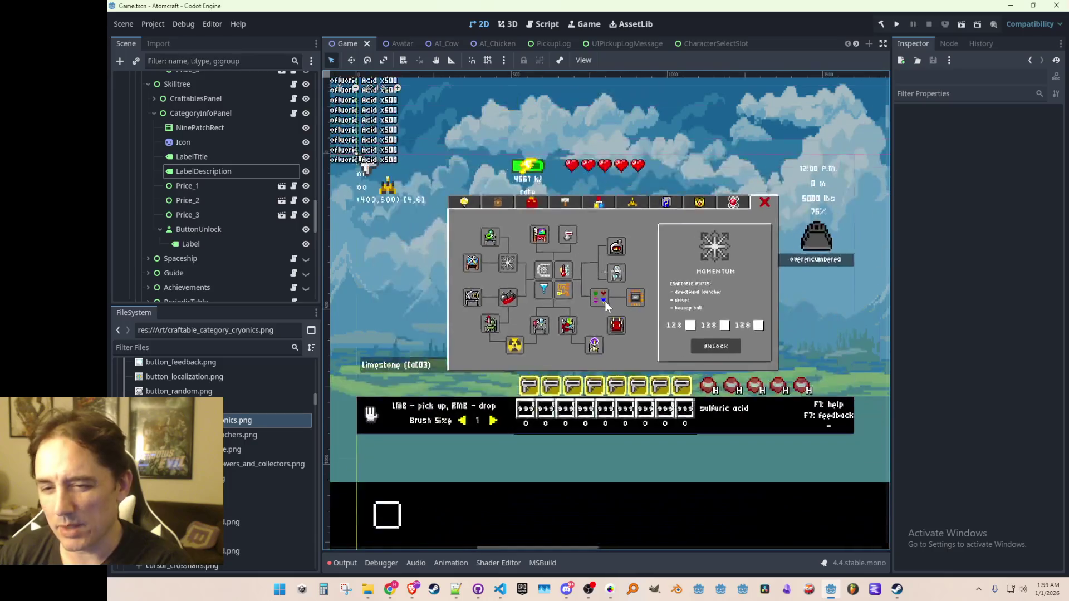
scroll(606, 308, "up", 1)
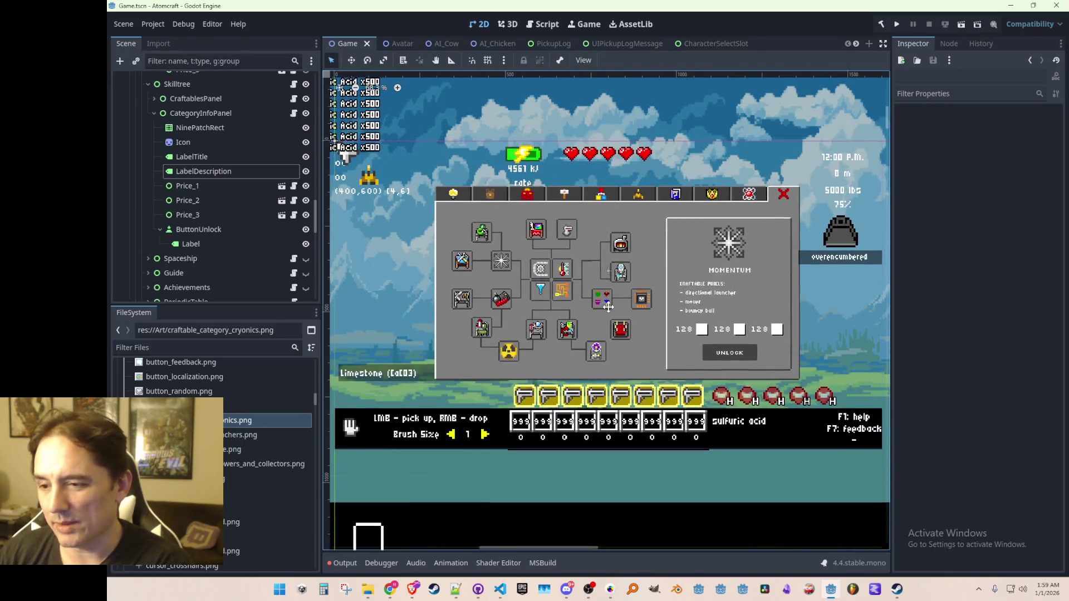
scroll(606, 309, "up", 2)
scroll(608, 308, "down", 2)
scroll(608, 309, "up", 2)
scroll(607, 309, "down", 2)
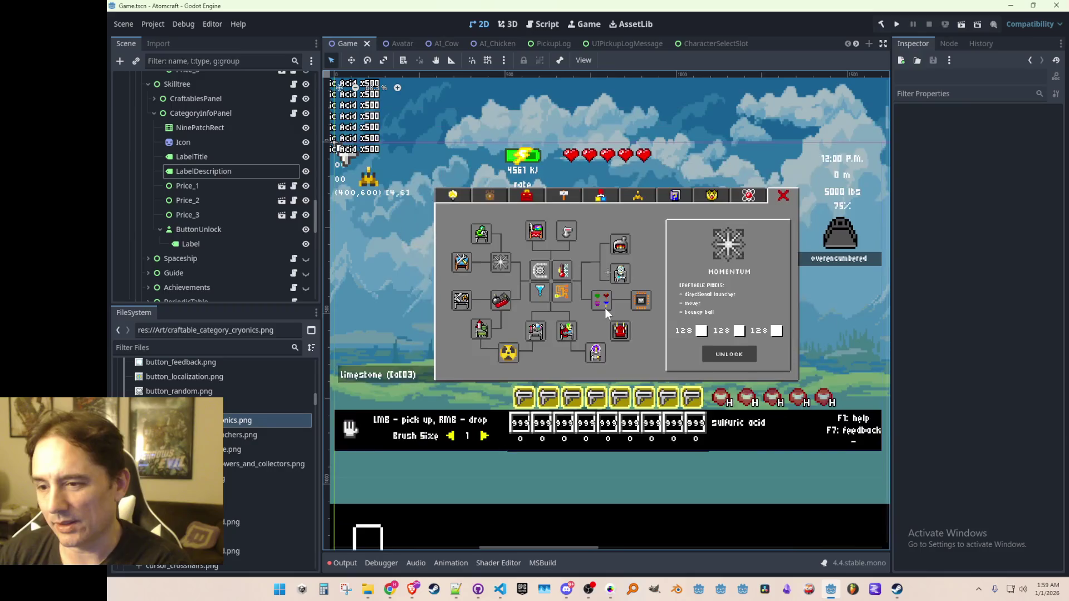
scroll(605, 308, "up", 1)
scroll(606, 308, "down", 2)
scroll(605, 306, "up", 1)
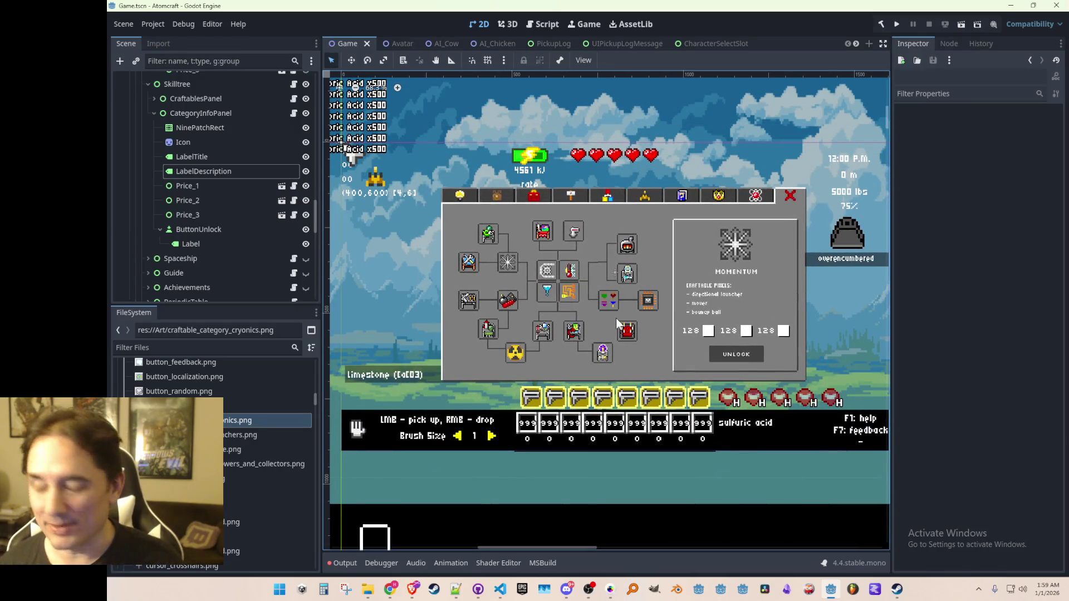
key("ctrl+s")
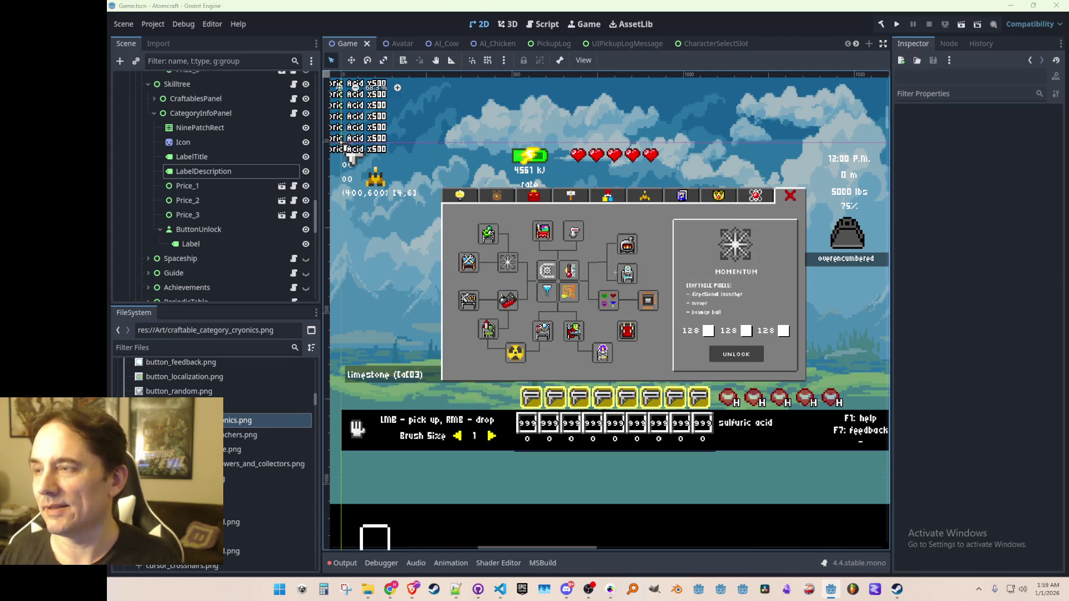